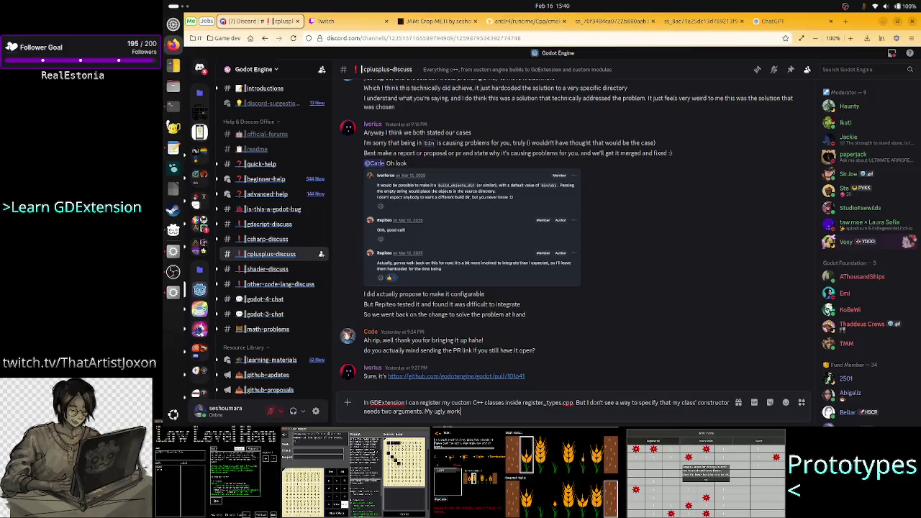
- Write the workaround: an explicit constructor sets valid to false, and an init method sets it true
{"action": "type", "text": "nd is"}
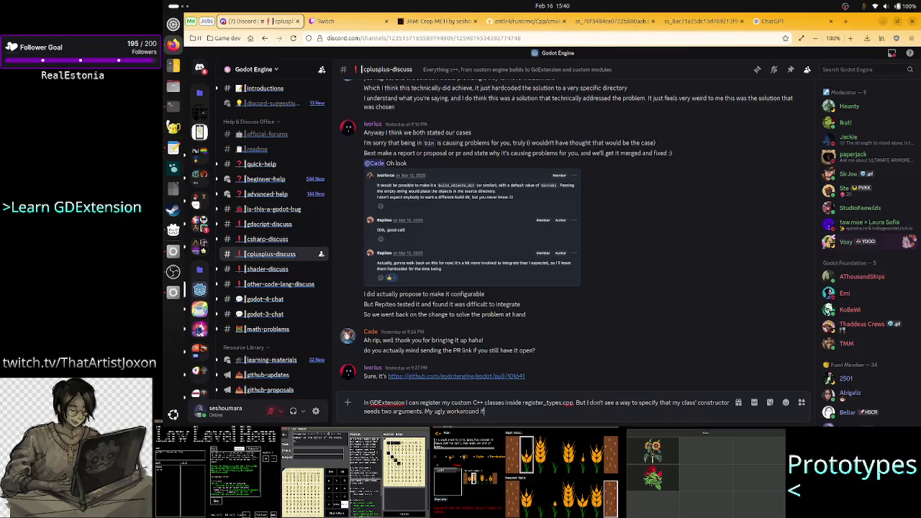
{"action": "type", "text": " to have"}
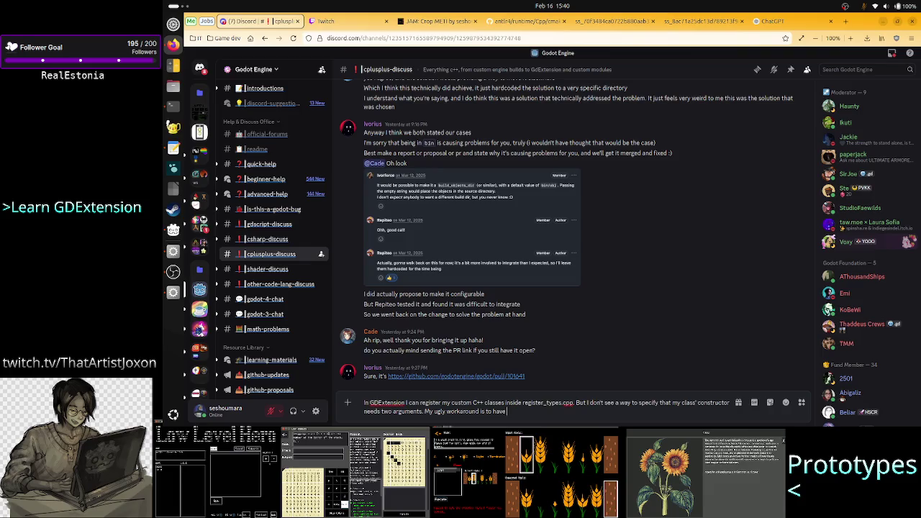
{"action": "type", "text": " a"}
{"action": "key", "text": "BackSpace"}
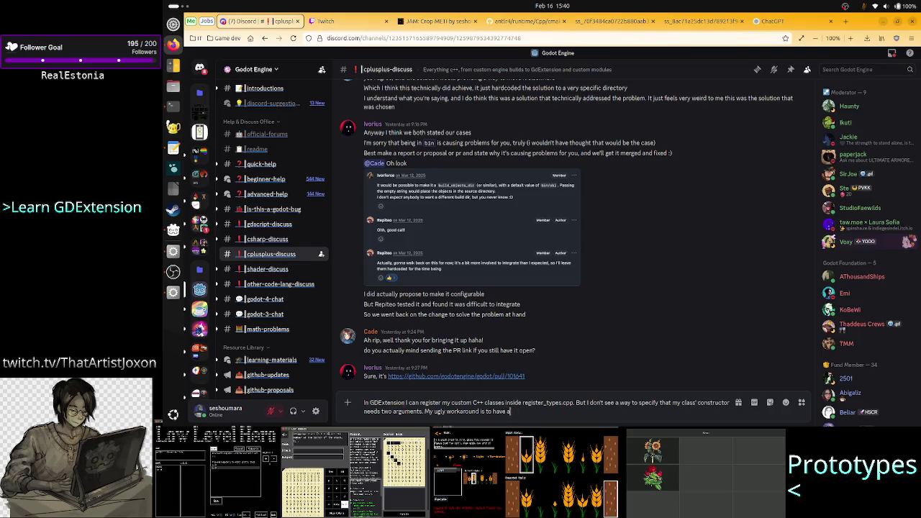
{"action": "type", "text": "an exp"}
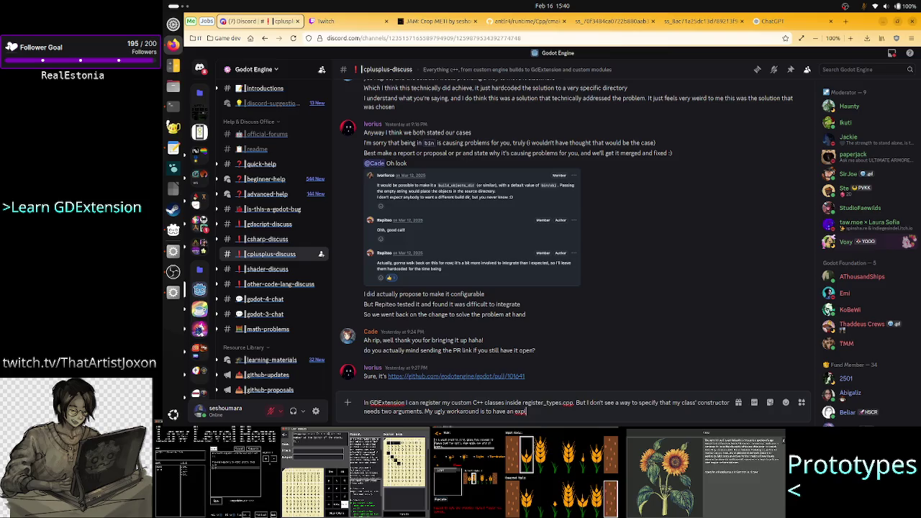
{"action": "type", "text": "licit co"}
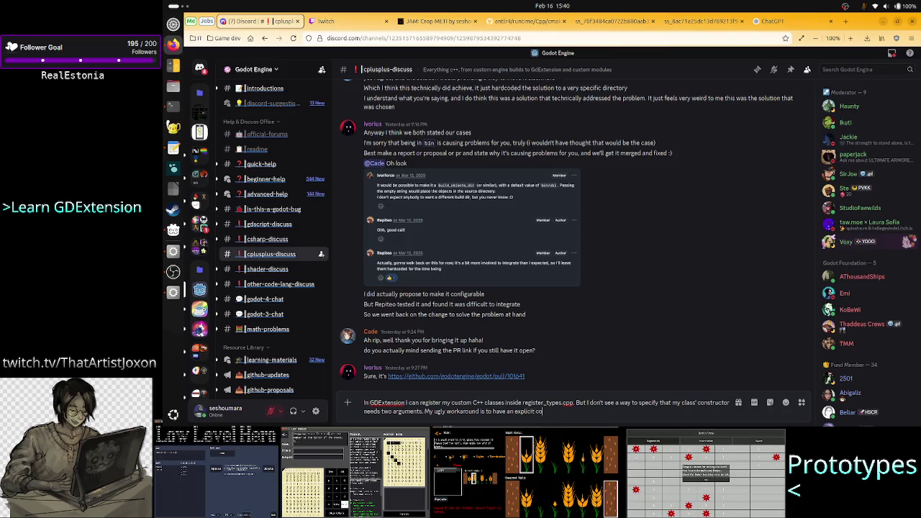
{"action": "type", "text": "nstructor setting valid to false a"}
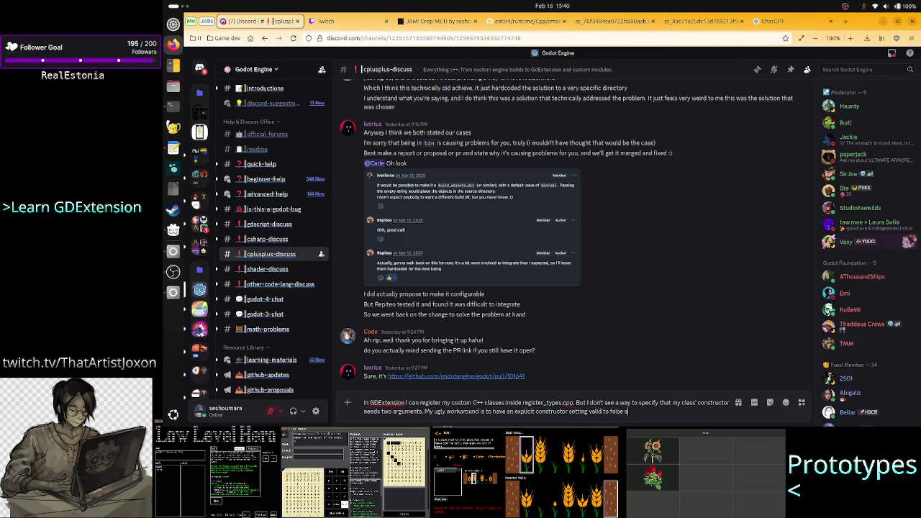
{"action": "type", "text": "nd an init meth"}
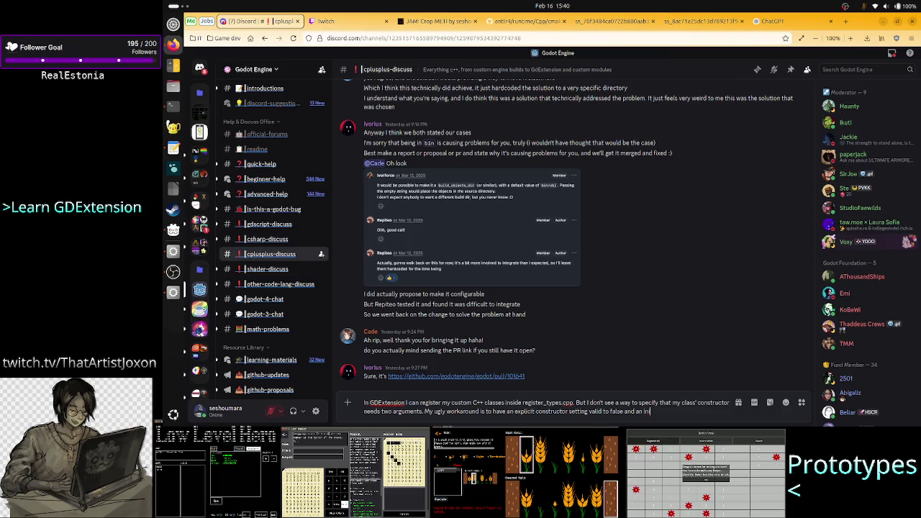
{"action": "type", "text": "od setting val"}
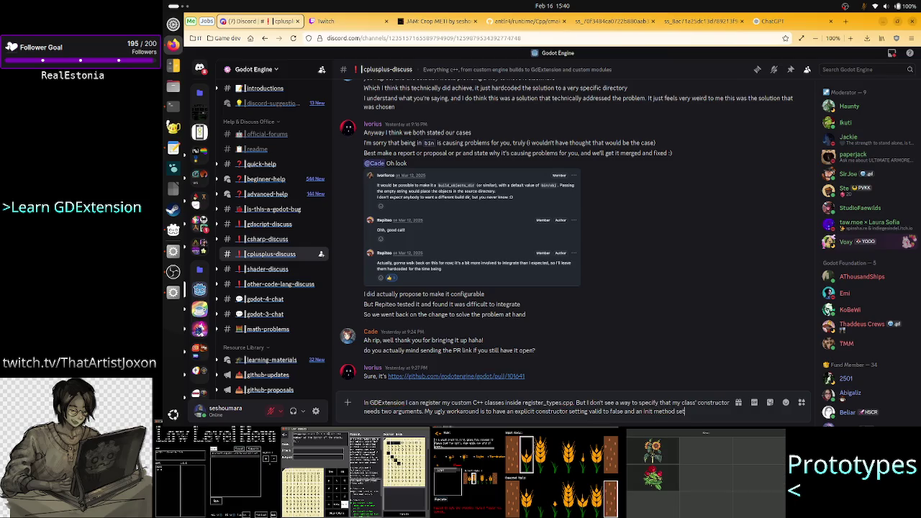
{"action": "type", "text": "id to true."}
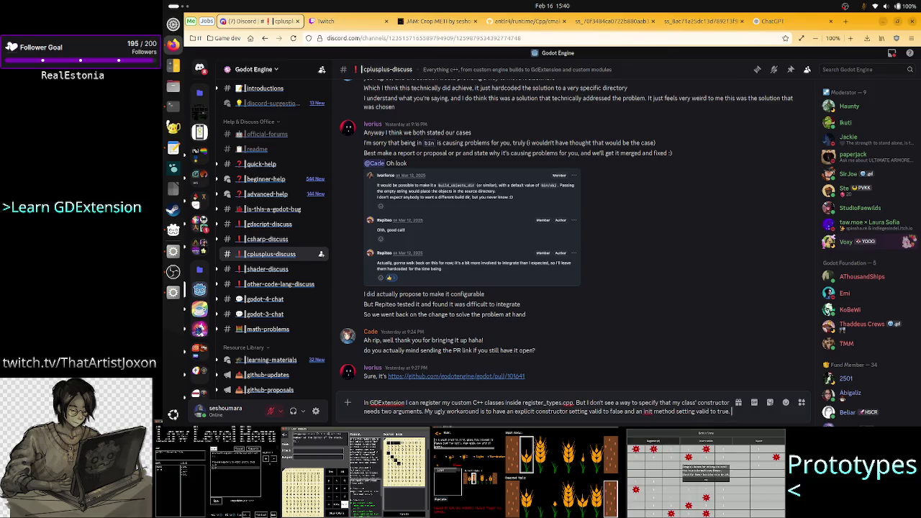
{"action": "key", "text": "shift+Return"}
- Explain that class methods must check instance validity, ask for a better way, and post the question
{"action": "type", "text": "The issue"}
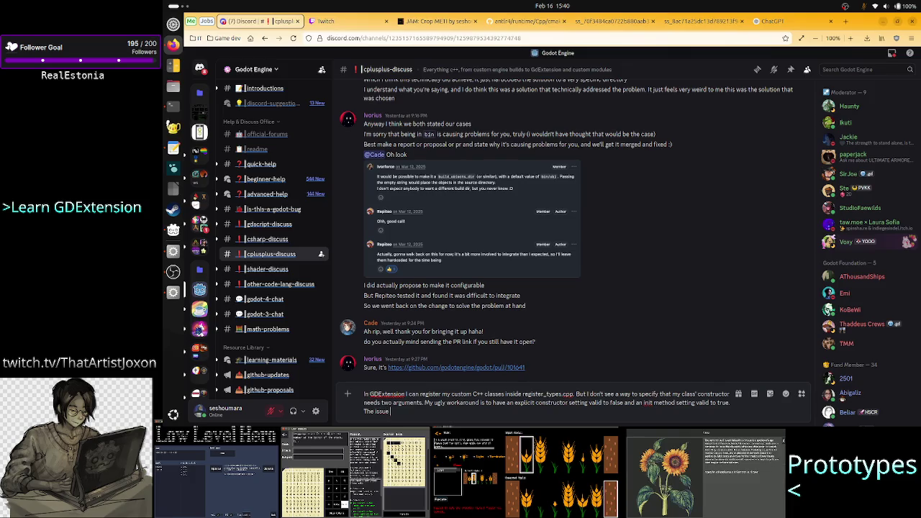
{"action": "type", "text": "l the method"}
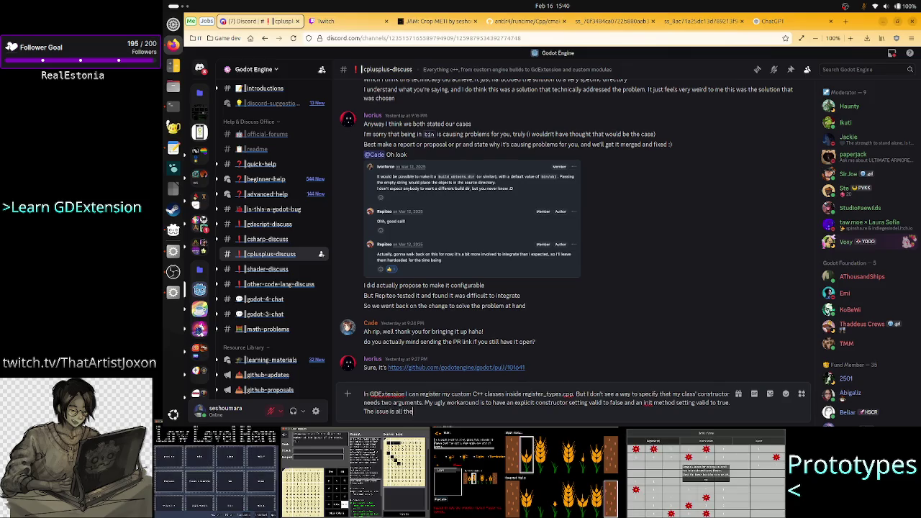
{"action": "type", "text": " tha"}
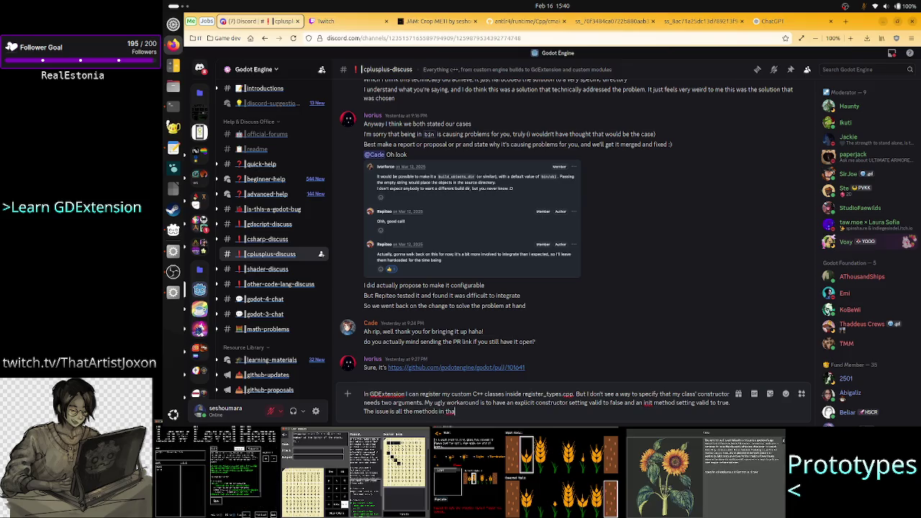
{"action": "type", "text": "lass now nee"}
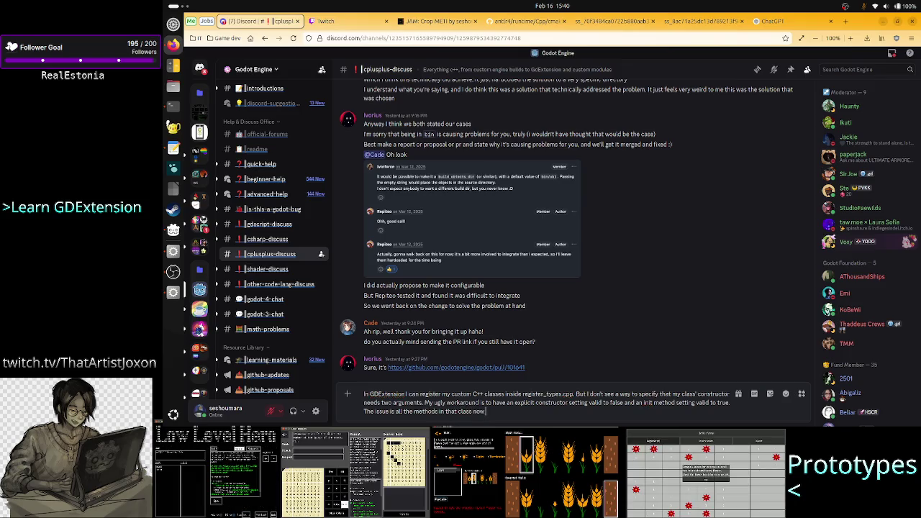
{"action": "type", "text": "d to check"}
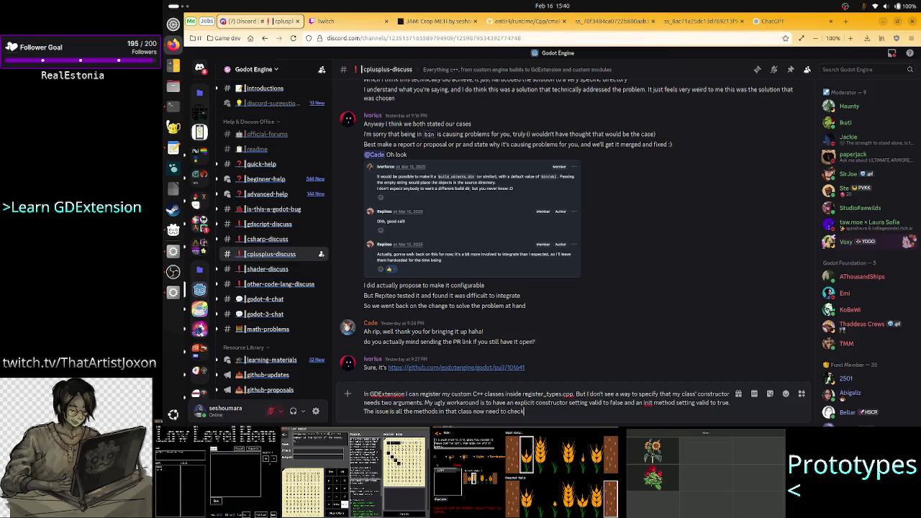
{"action": "type", "text": " i"}
{"action": "type", "text": "irst"}
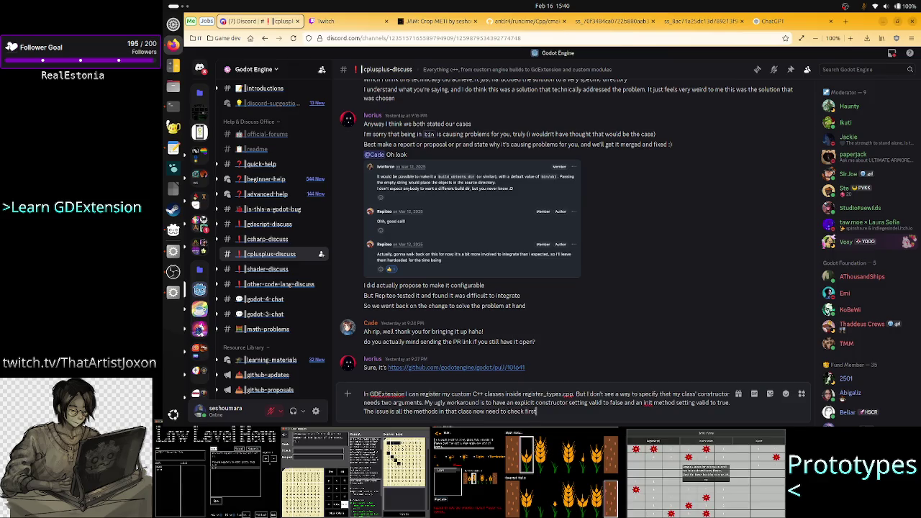
{"action": "type", "text": "if the obct"}
{"action": "key", "text": "BackSpace"}
{"action": "key", "text": "BackSpace"}
{"action": "key", "text": "BackSpace"}
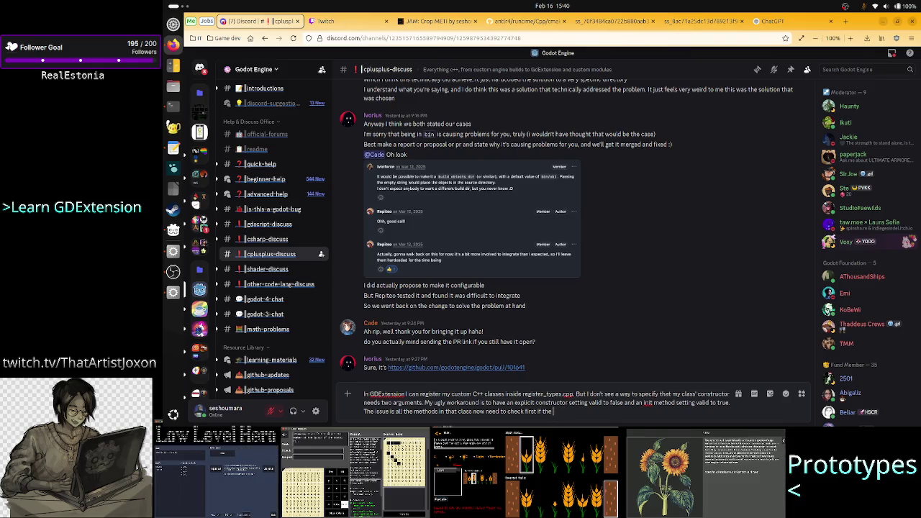
{"action": "type", "text": "instance is valid"}
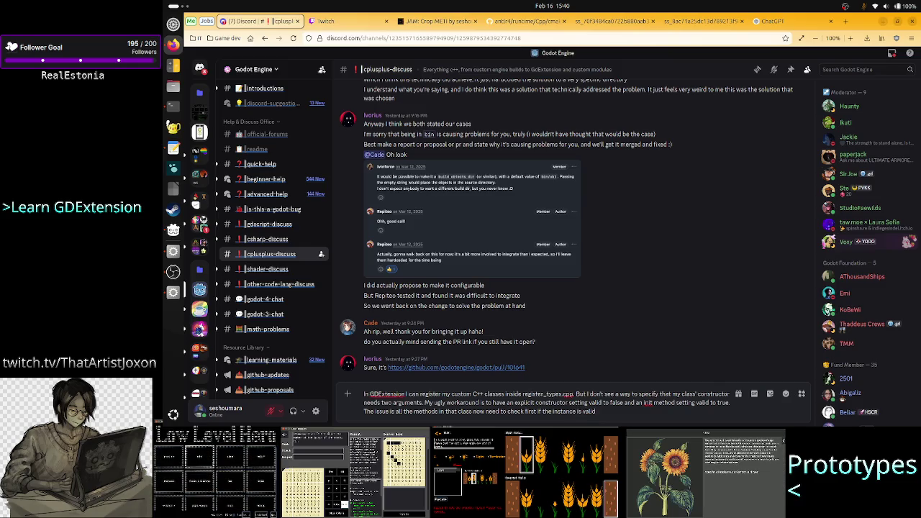
{"action": "type", "text": "h"}
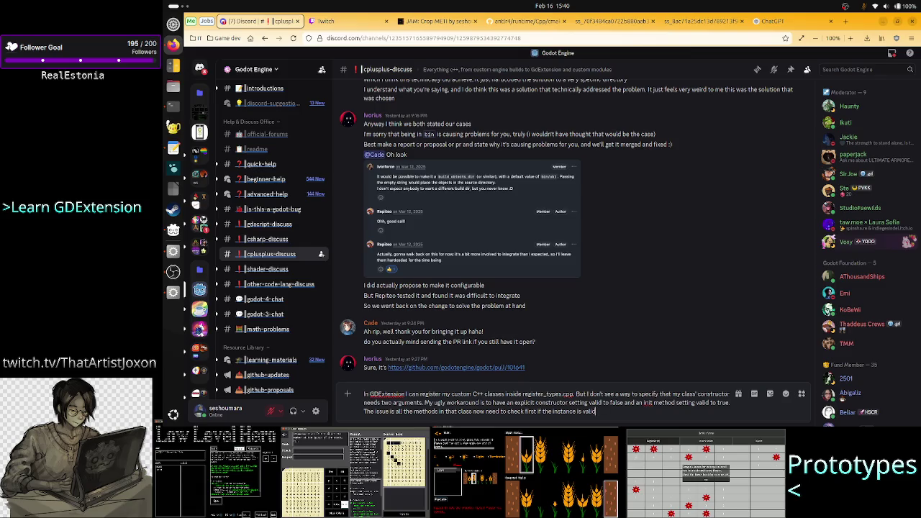
{"action": "type", "text": " or not, which complicae"}
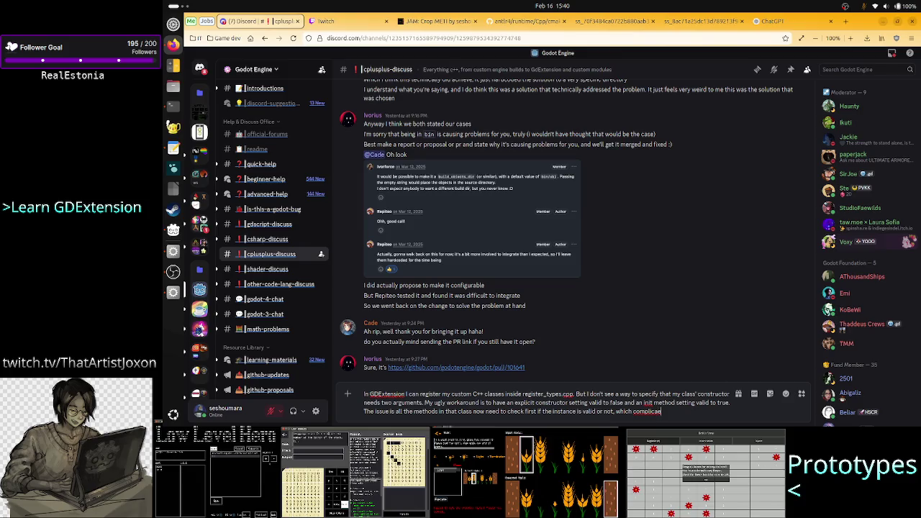
{"action": "type", "text": "s the return"}
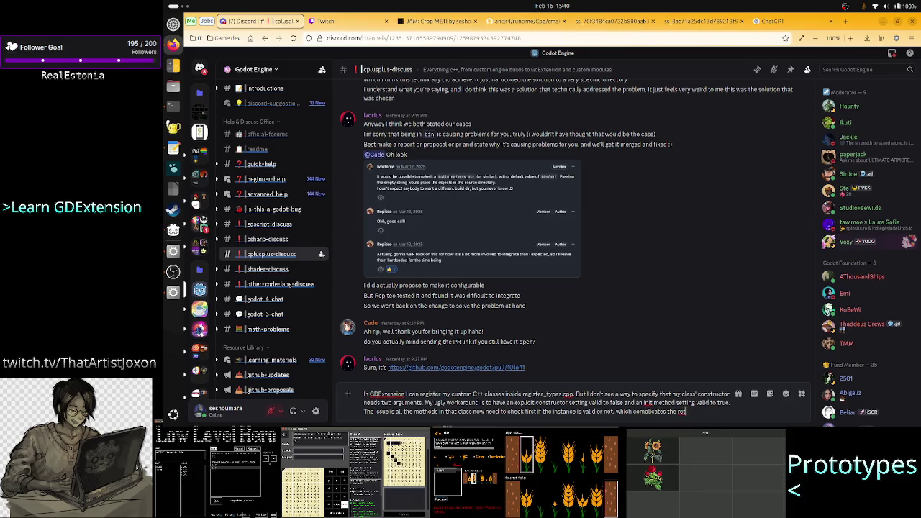
{"action": "type", "text": " type a lot"}
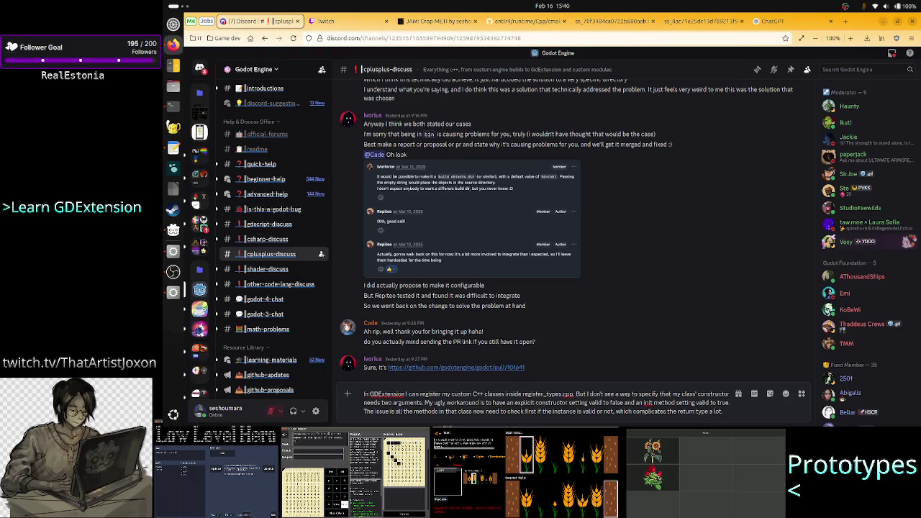
{"action": "type", "text": ". Is there a"}
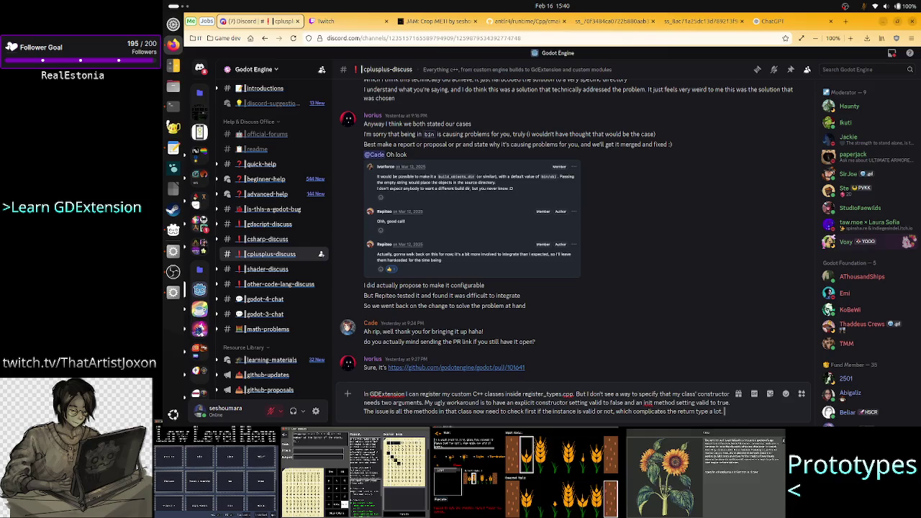
{"action": "type", "text": " way"}
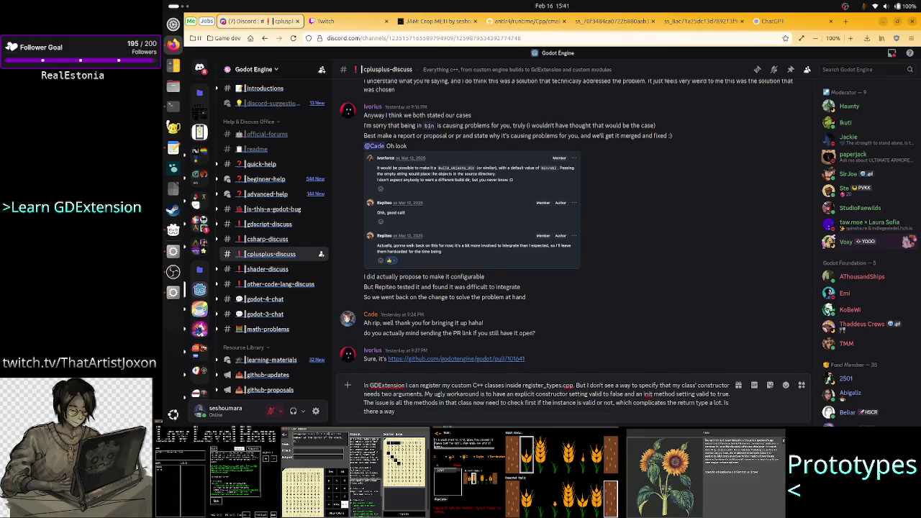
{"action": "key", "text": "BackSpace"}
{"action": "key", "text": "BackSpace"}
{"action": "key", "text": "BackSpace"}
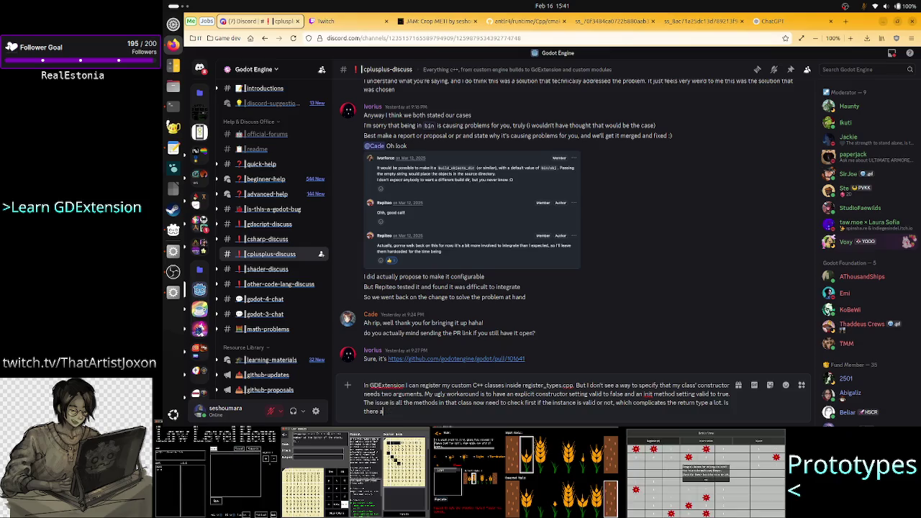
{"action": "type", "text": "better way"}
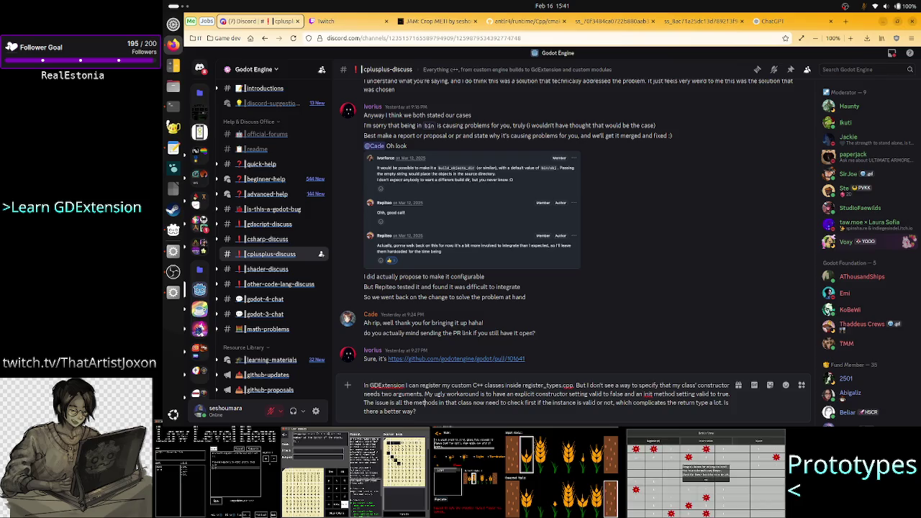
{"action": "type", "text": "Hello."}
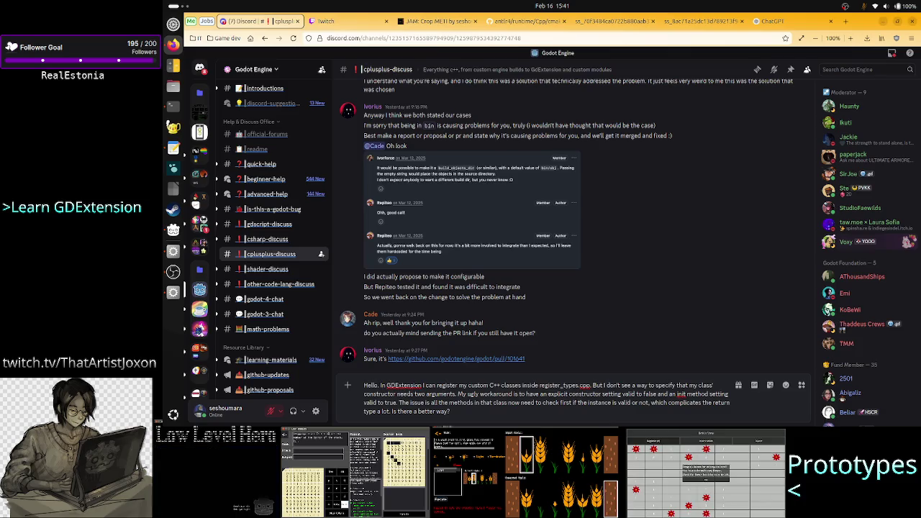
{"action": "key", "text": "Return"}
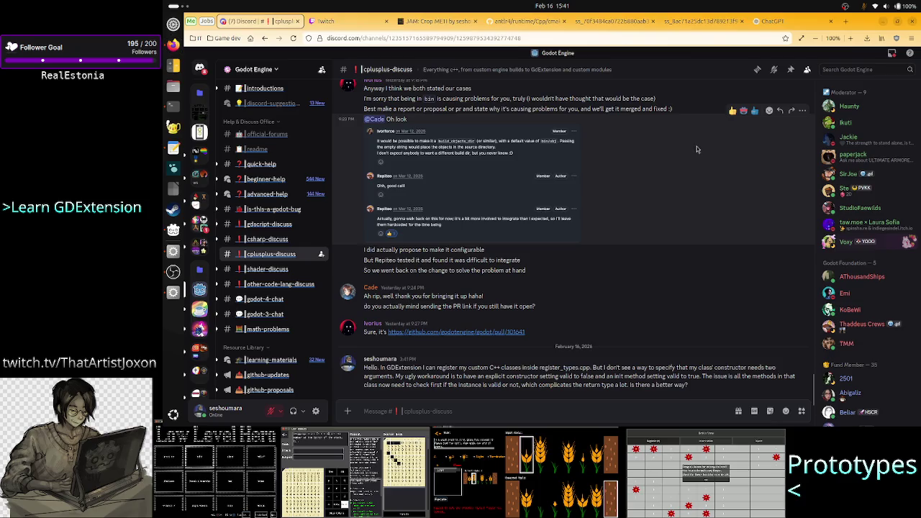
- Switch to the terminal showing register_types.cpp
{"action": "key", "text": "alt+Tab"}
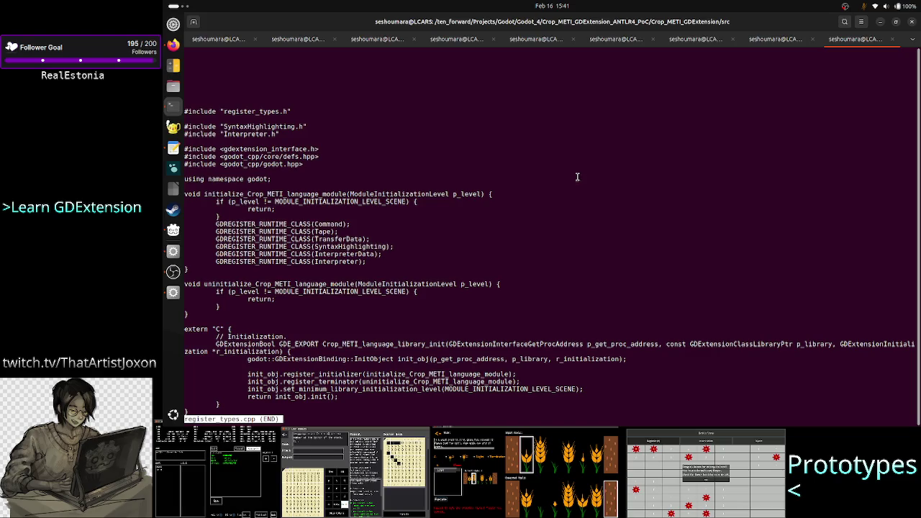
- Highlight the SyntaxHighlighting and InterpreterData GDREGISTER_RUNTIME_CLASS registrations in register_types.cpp
{"action": "left_click_drag", "start_coordinate": [307, 247], "coordinate": [387, 248]}
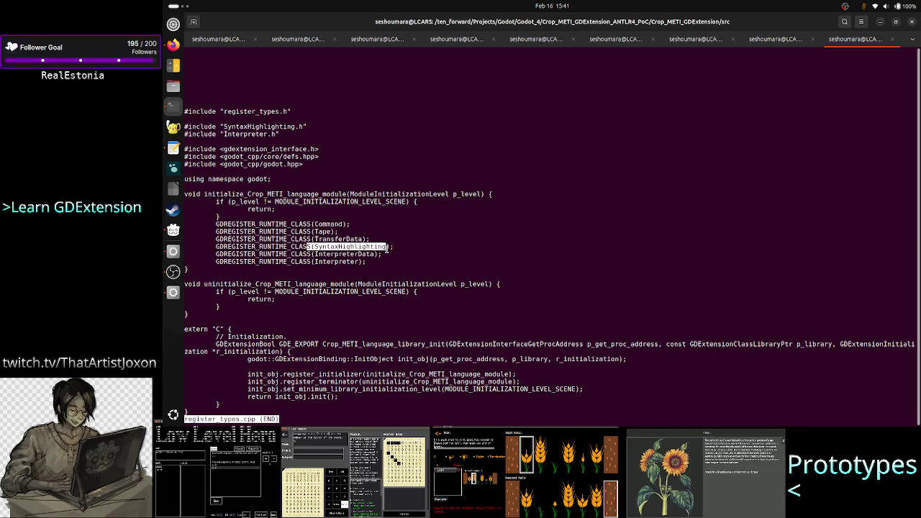
{"action": "left_click", "coordinate": [310, 254]}
{"action": "left_click_drag", "start_coordinate": [311, 254], "coordinate": [383, 254]}
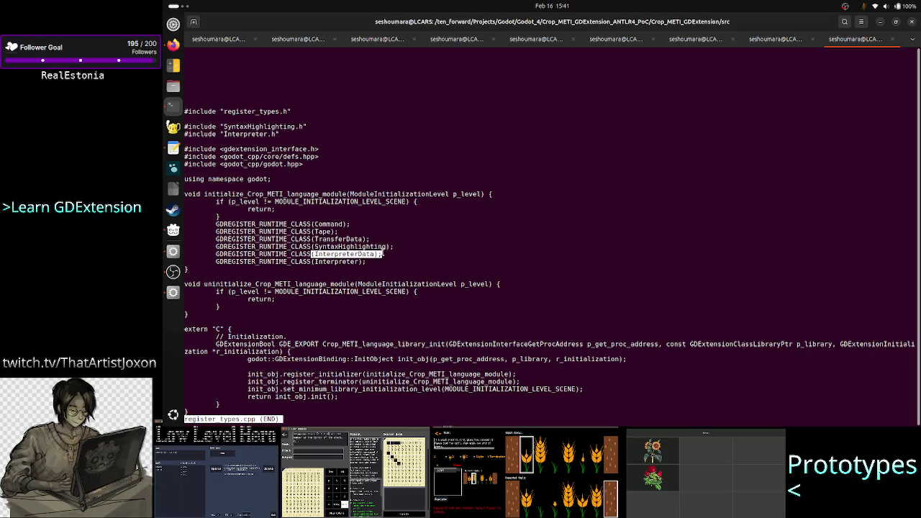
{"action": "left_click", "coordinate": [384, 254]}
{"action": "left_click_drag", "start_coordinate": [314, 254], "coordinate": [375, 254]}
{"action": "left_click", "coordinate": [375, 254]}
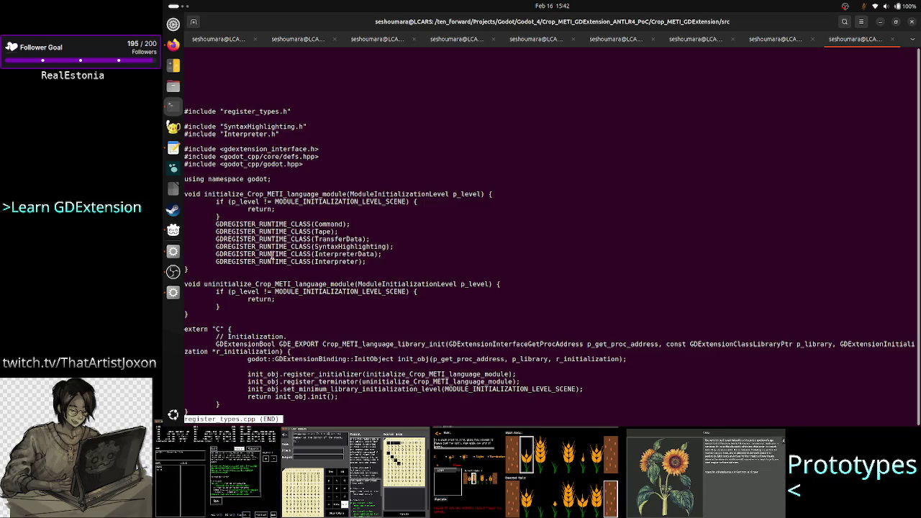
{"action": "triple_click", "coordinate": [314, 254]}
{"action": "left_click_drag", "start_coordinate": [313, 254], "coordinate": [375, 256]}
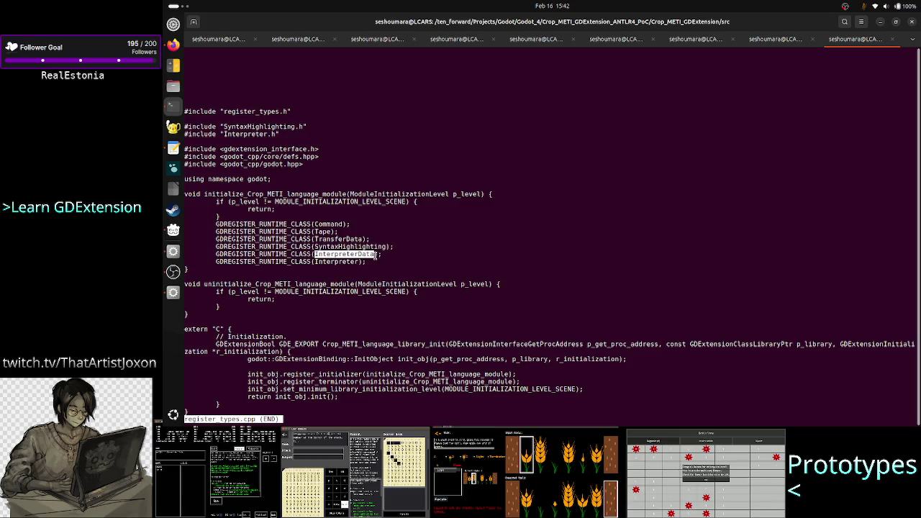
{"action": "double_click", "coordinate": [274, 254]}
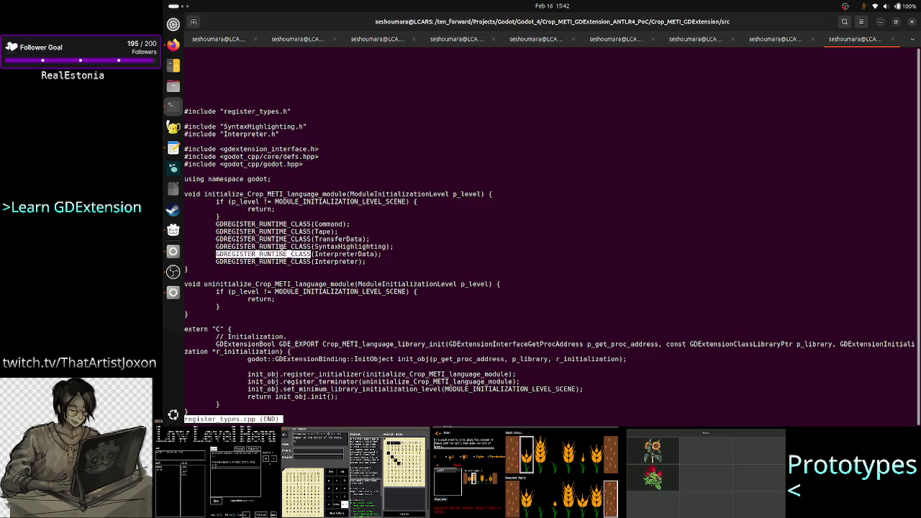
{"action": "double_click", "coordinate": [333, 254]}
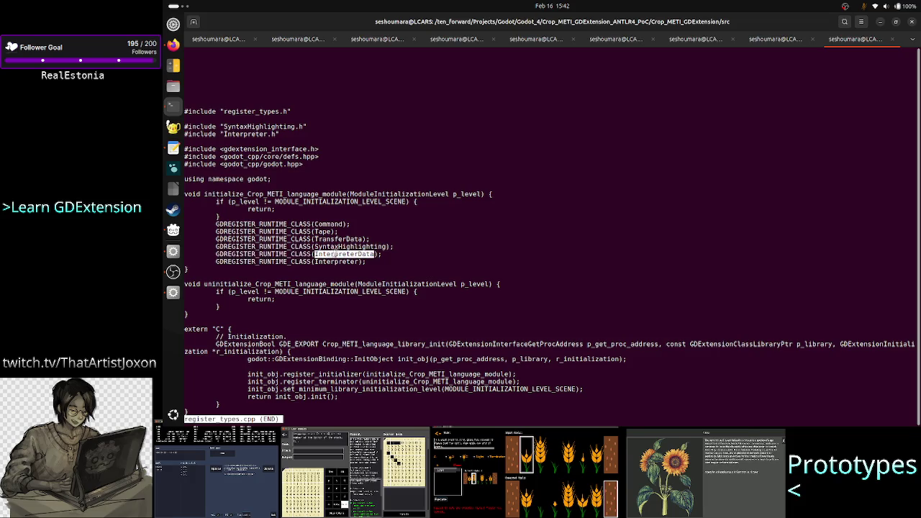
{"action": "left_click", "coordinate": [348, 253]}
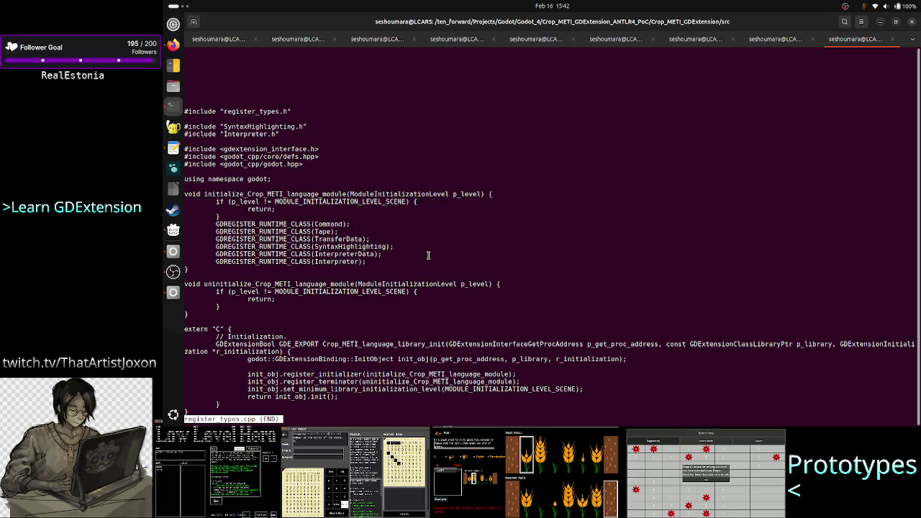
- Quit the register_types.cpp viewer and switch to the vim tab with Tape.cpp
{"action": "key", "text": "q"}
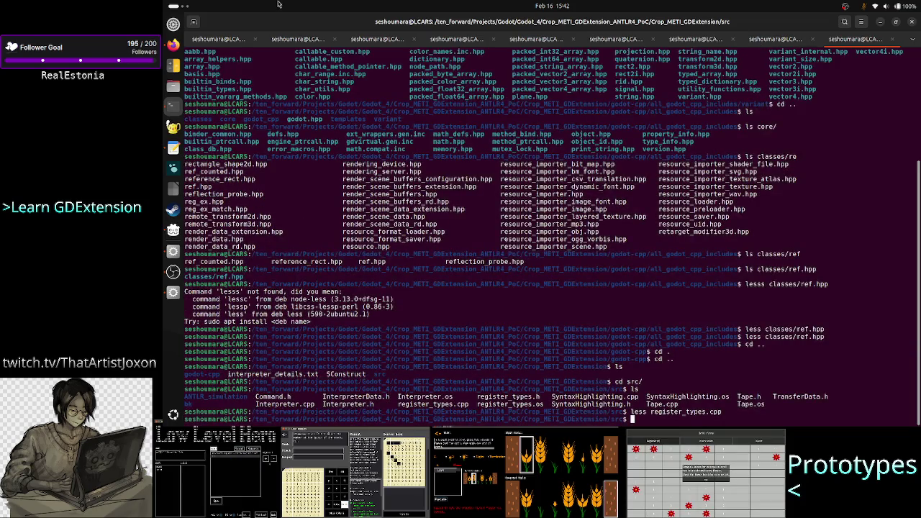
{"action": "left_click", "coordinate": [458, 39]}
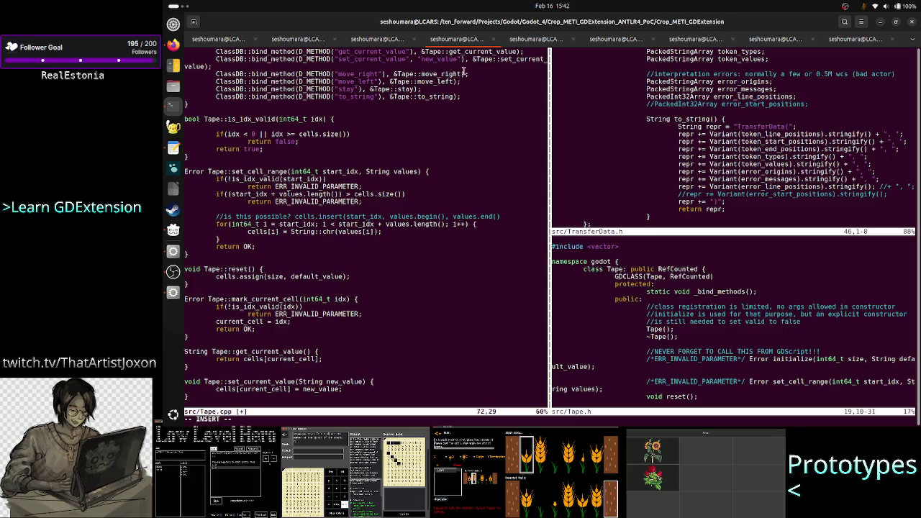
- Review Tape.cpp from the top: constructor, initialize, bind_method lines, is_idx_valid and get_current_value
{"action": "key", "text": "Page_Up"}
{"action": "key", "text": "Page_Up"}
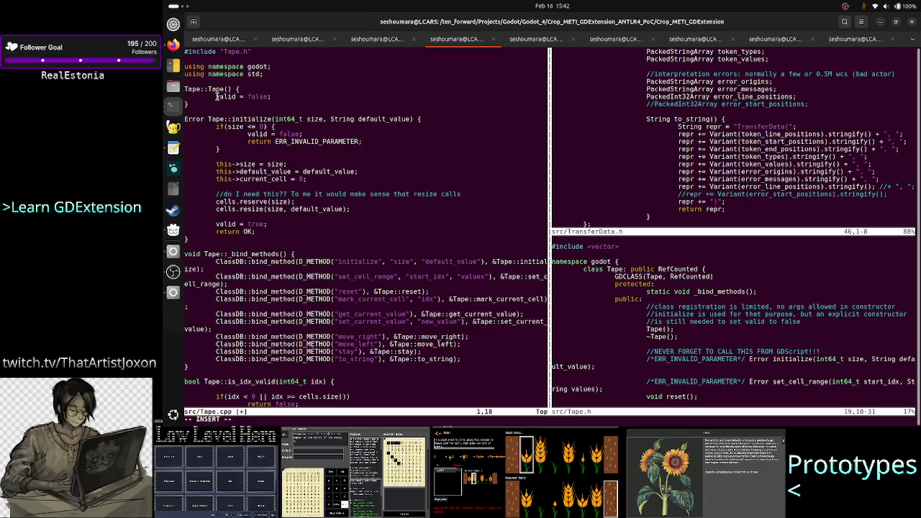
{"action": "double_click", "coordinate": [257, 96]}
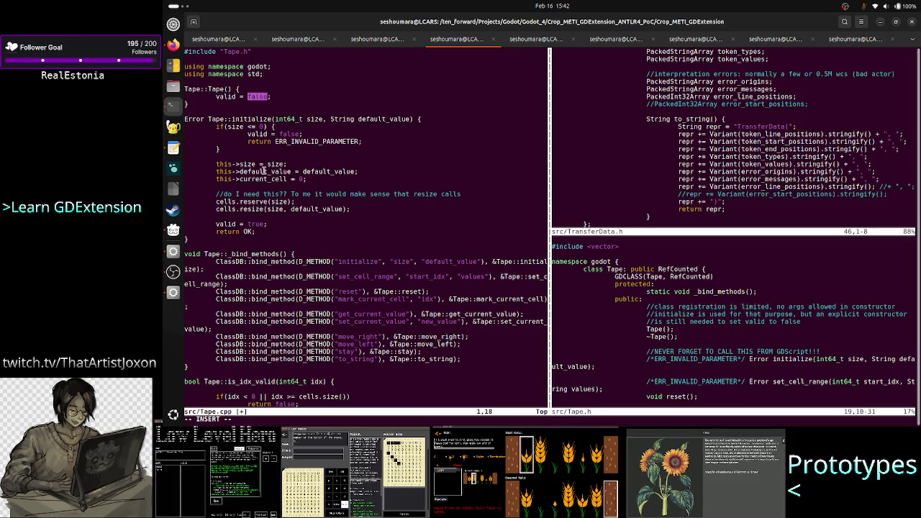
{"action": "double_click", "coordinate": [256, 120]}
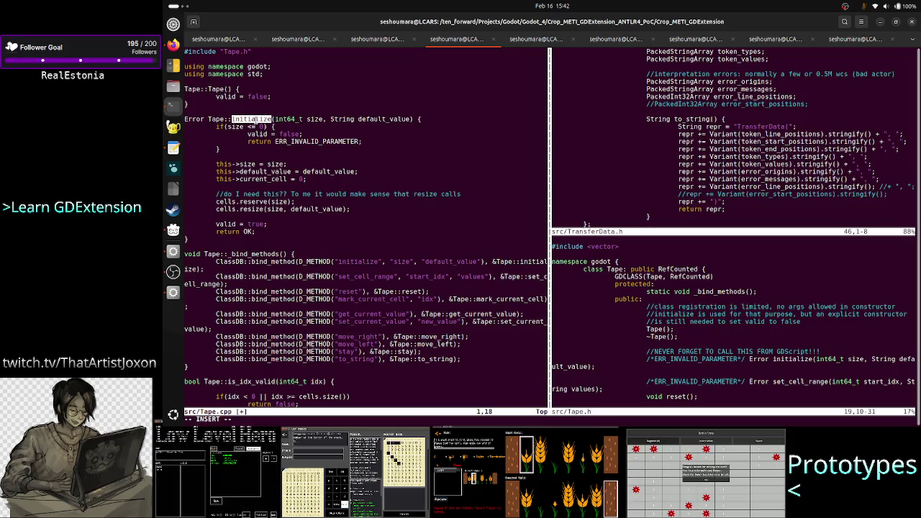
{"action": "left_click", "coordinate": [259, 223]}
{"action": "mouse_move", "coordinate": [330, 246]}
{"action": "left_mouse_down"}
{"action": "mouse_move", "coordinate": [325, 254]}
{"action": "mouse_move", "coordinate": [357, 276]}
{"action": "left_mouse_up"}
{"action": "left_click", "coordinate": [357, 276]}
{"action": "scroll", "coordinate": [357, 275], "scroll_direction": "down", "scroll_amount": 20}
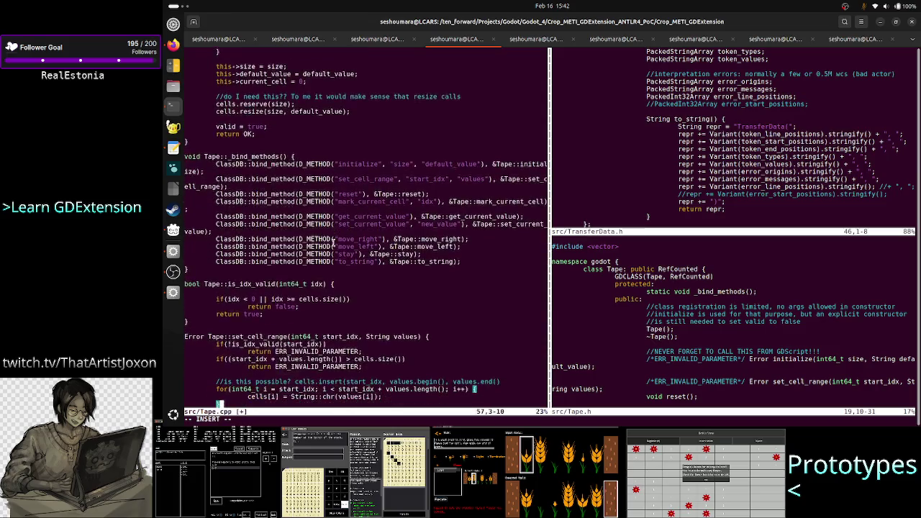
{"action": "scroll", "coordinate": [334, 243], "scroll_direction": "down", "scroll_amount": 1}
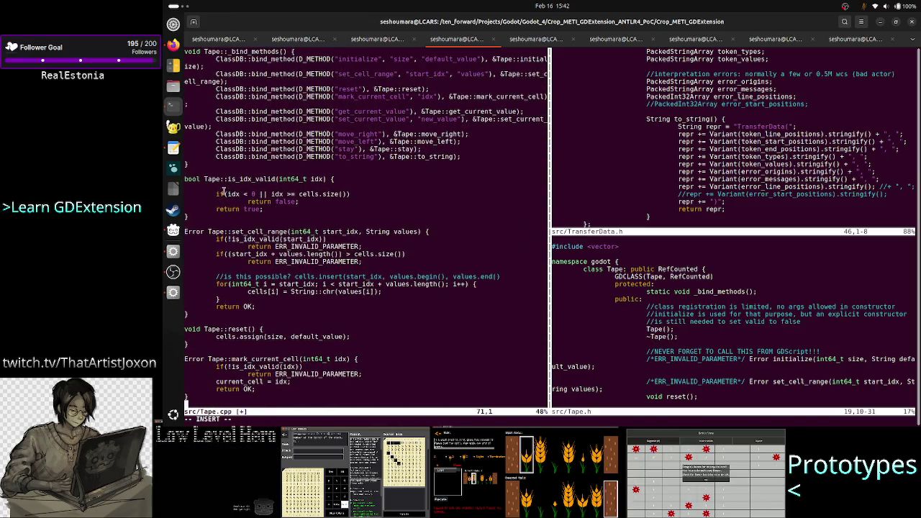
{"action": "left_click_drag", "start_coordinate": [217, 188], "coordinate": [266, 208]}
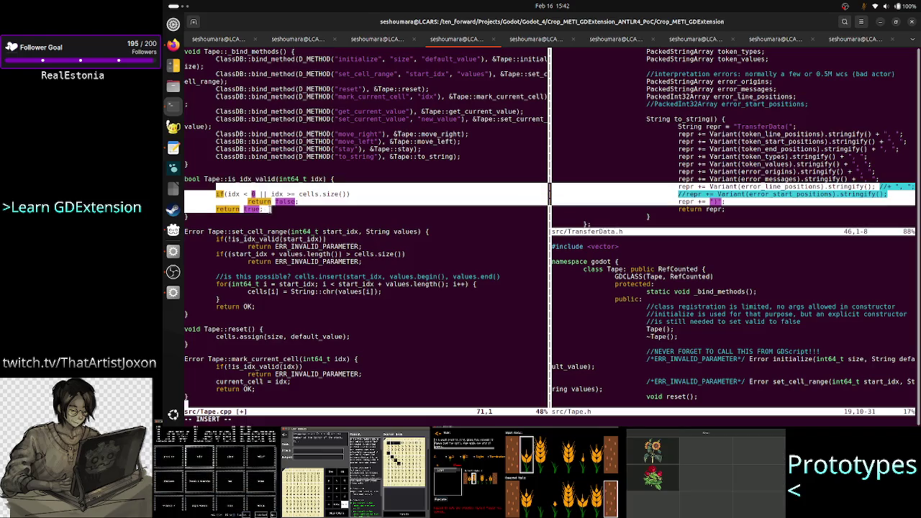
{"action": "left_click", "coordinate": [266, 208]}
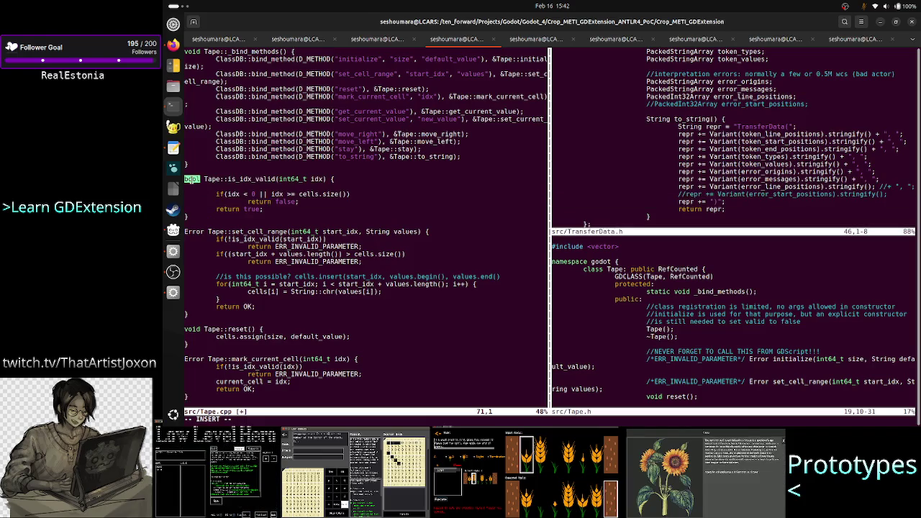
{"action": "scroll", "coordinate": [254, 314], "scroll_direction": "down", "scroll_amount": 5}
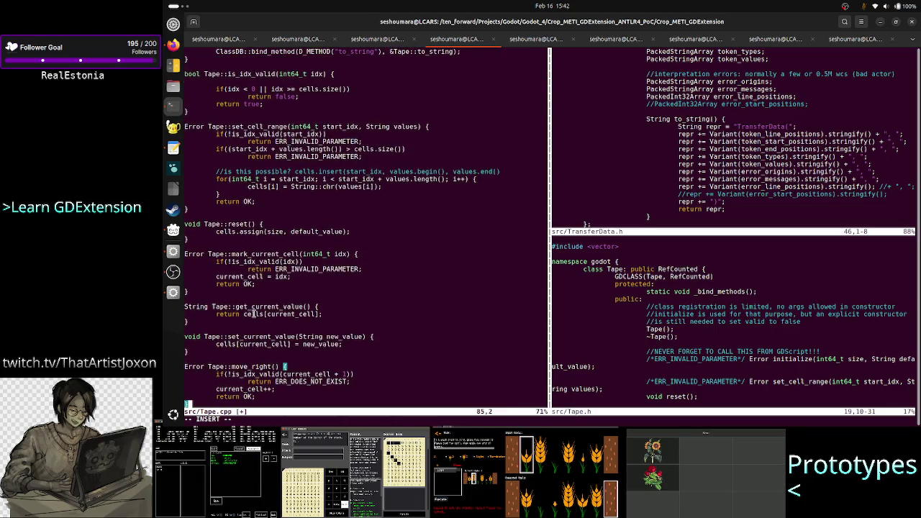
{"action": "double_click", "coordinate": [203, 308]}
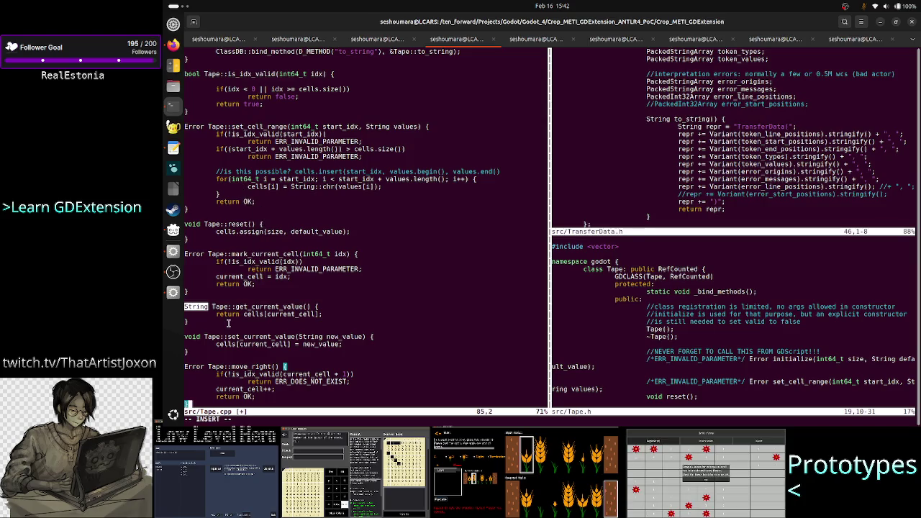
{"action": "left_click", "coordinate": [190, 307]}
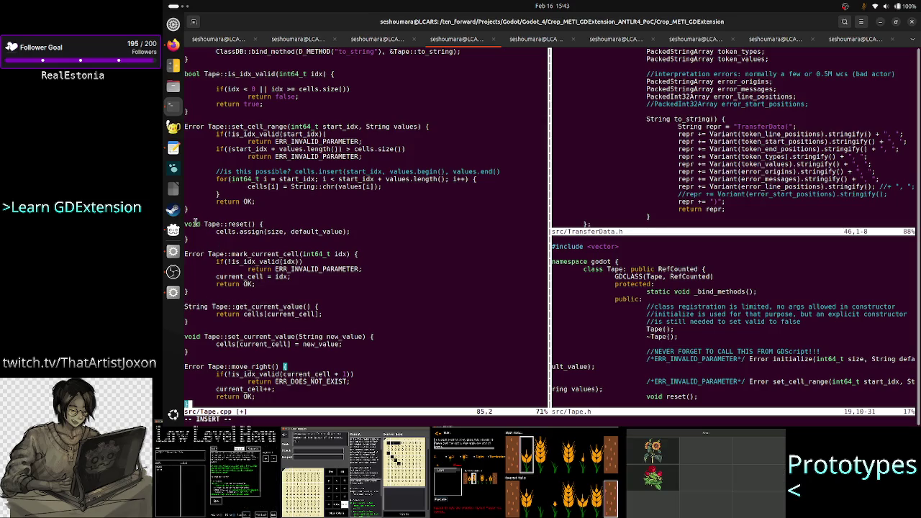
- Add Tape::move_left(), returning an ERR_DOES_NOT_ error when current_cell - 1 is invalid
{"action": "type", "text": "}  Error Tape::move_left() { if(!is_idx_valid(current_cell - 1)) return ERR_DOES_NOT_EXIST; current_cell--; return OK; }  void Tape::stay() { }  String Tape::to_string() { String repr = \"Tape(\"; repr +="}
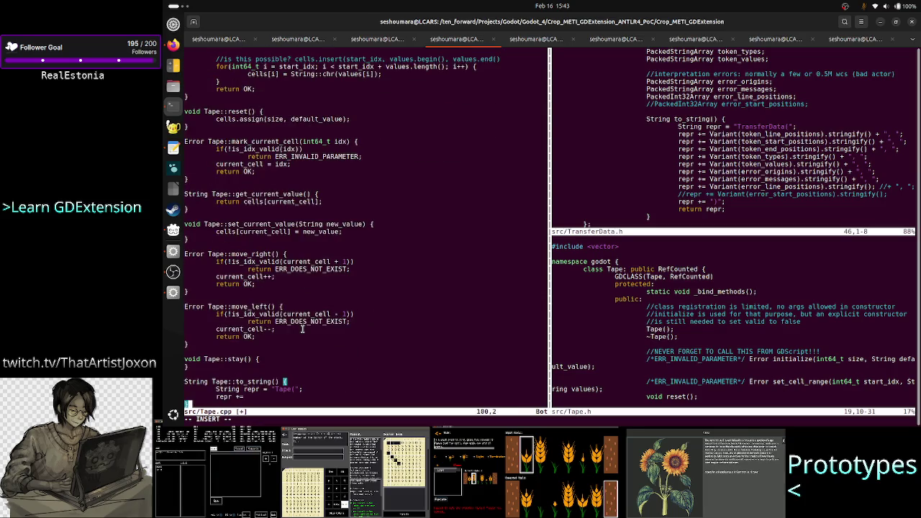
{"action": "left_click", "coordinate": [302, 329]}
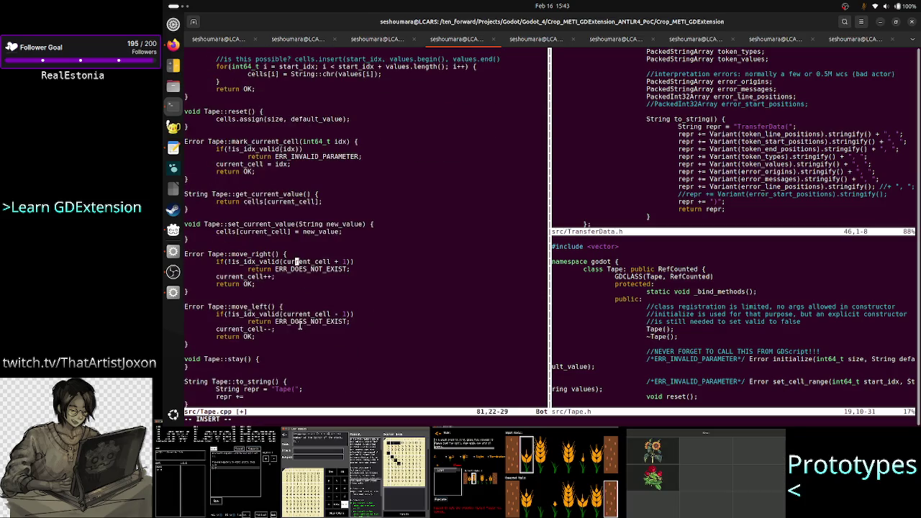
{"action": "key", "text": "Up"}
{"action": "key", "text": "Up"}
{"action": "key", "text": "Up"}
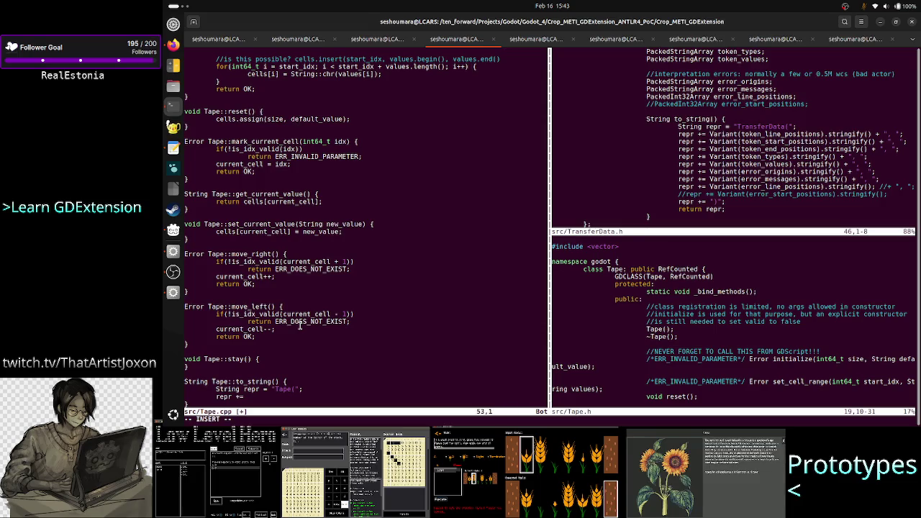
{"action": "key", "text": "Up"}
{"action": "key", "text": "Up"}
{"action": "key", "text": "Up"}
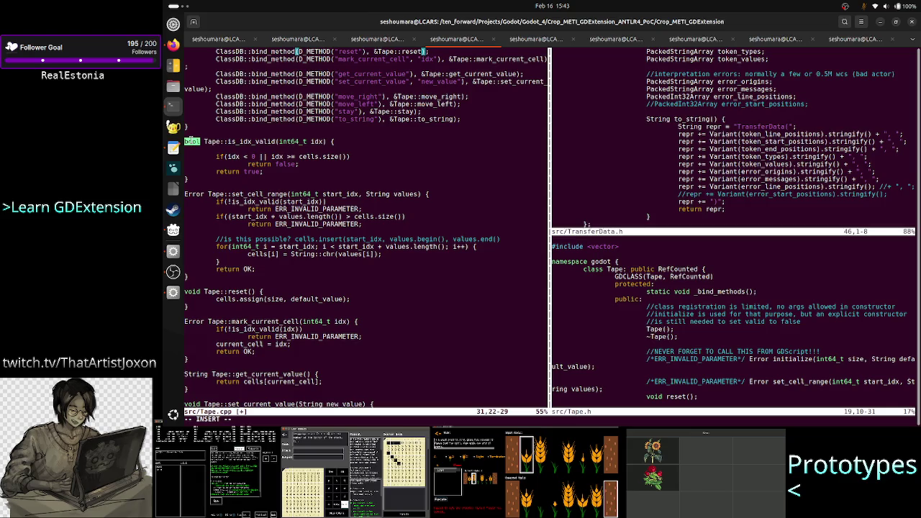
{"action": "scroll", "coordinate": [268, 165], "scroll_direction": "up", "scroll_amount": 10}
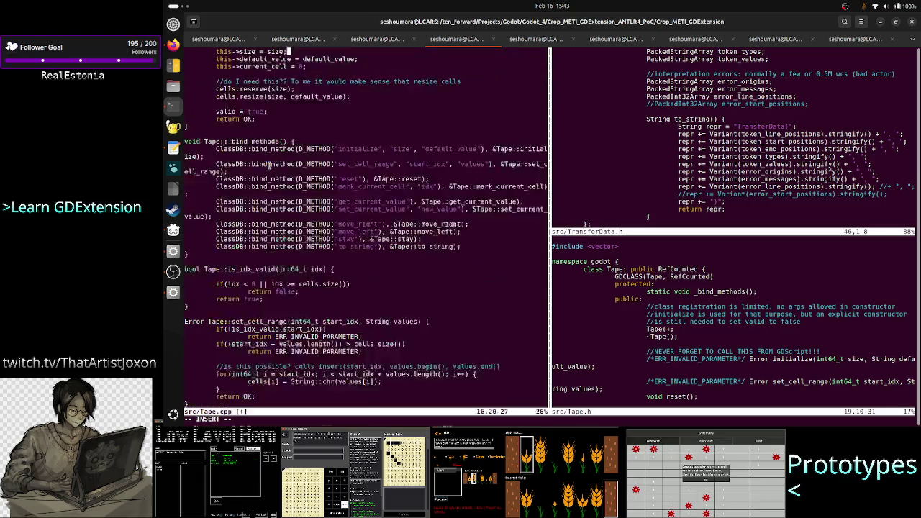
{"action": "key", "text": "Down"}
{"action": "key", "text": "Down"}
{"action": "key", "text": "Down"}
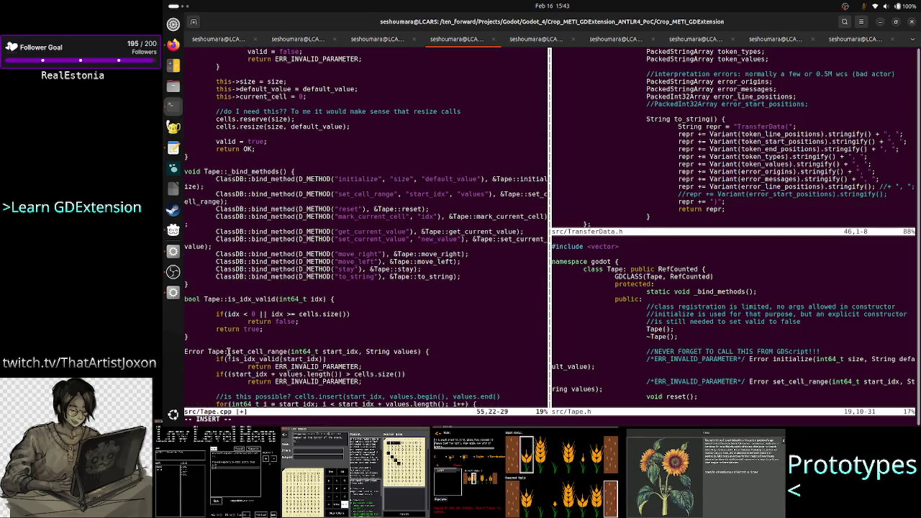
{"action": "double_click", "coordinate": [189, 299]}
{"action": "left_click", "coordinate": [203, 301]}
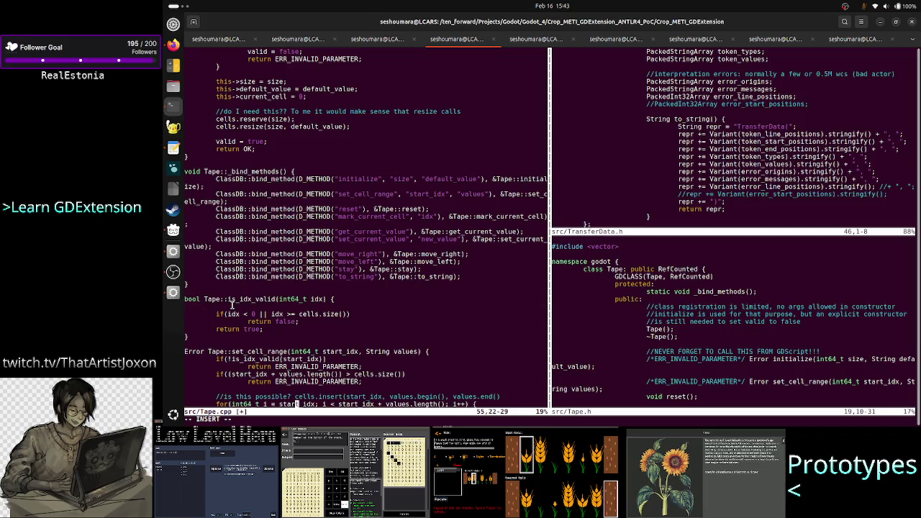
{"action": "double_click", "coordinate": [191, 299]}
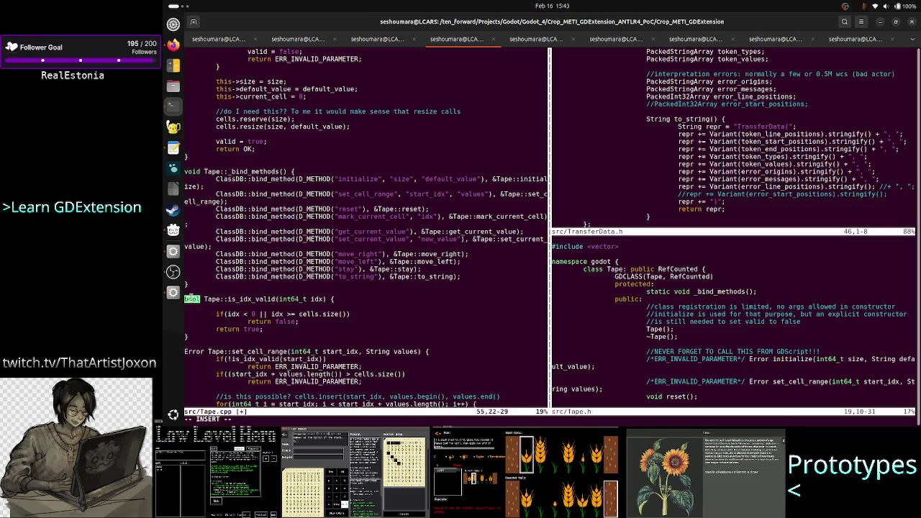
{"action": "left_click", "coordinate": [205, 311]}
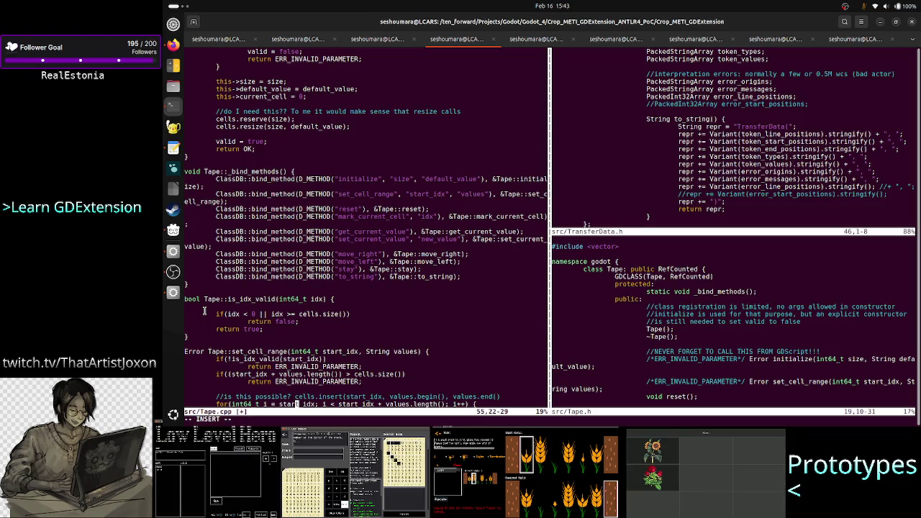
{"action": "double_click", "coordinate": [190, 298]}
{"action": "left_click", "coordinate": [196, 299]}
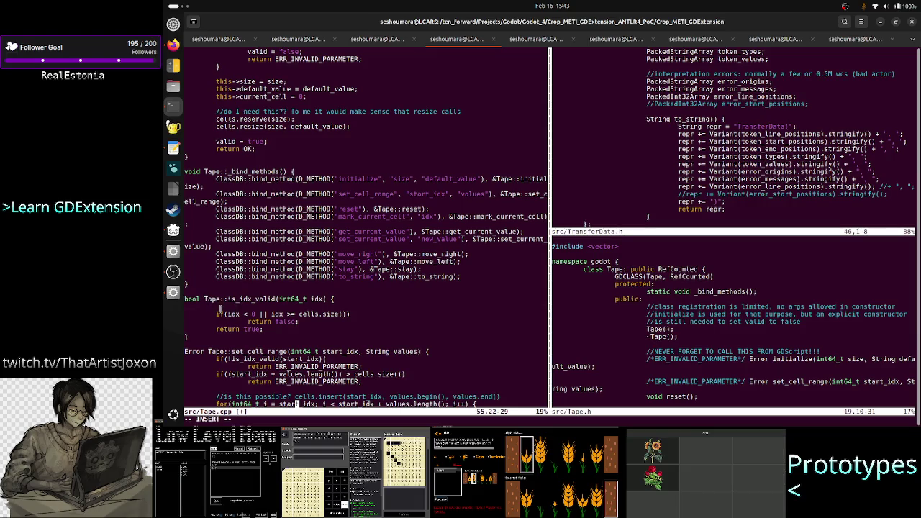
{"action": "double_click", "coordinate": [185, 299]}
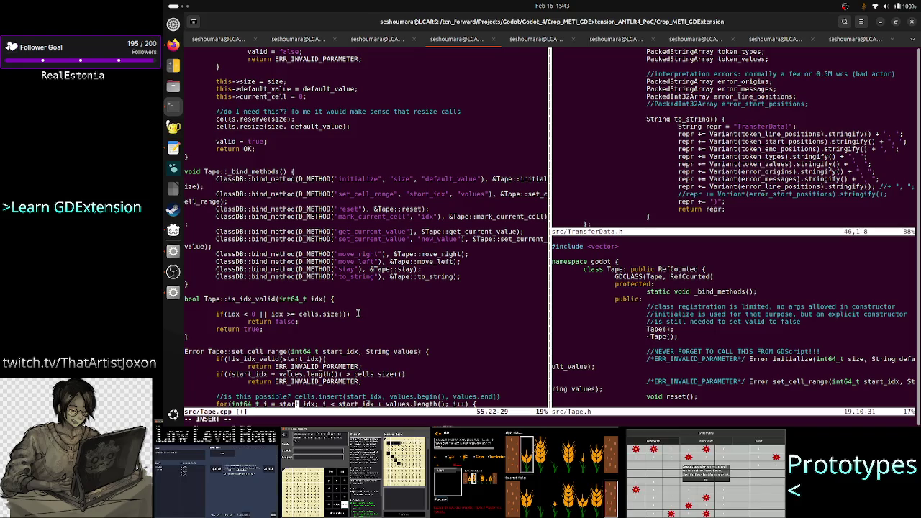
{"action": "scroll", "coordinate": [385, 292], "scroll_direction": "down", "scroll_amount": 3}
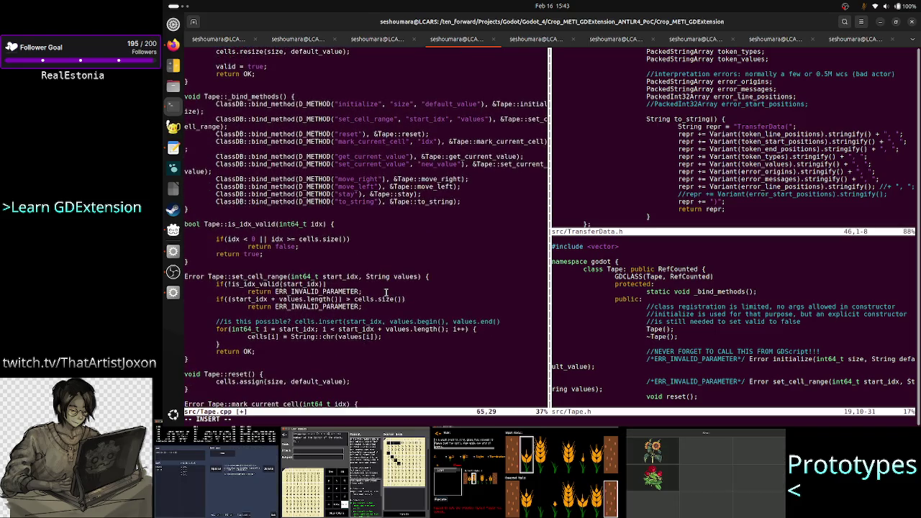
{"action": "key", "text": "Up"}
{"action": "key", "text": "Up"}
{"action": "key", "text": "Up"}
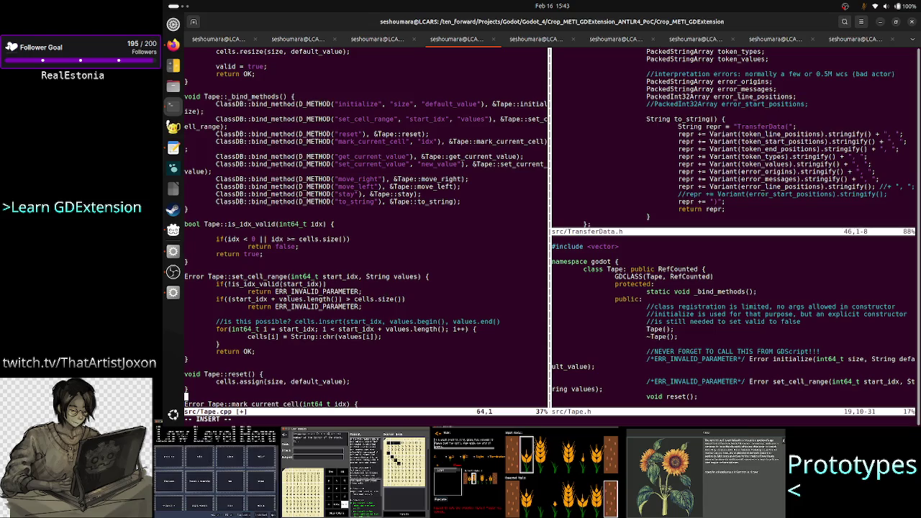
- Delete the empty line at the start of is_idx_valid's body
{"action": "key", "text": "Up"}
{"action": "key", "text": "Up"}
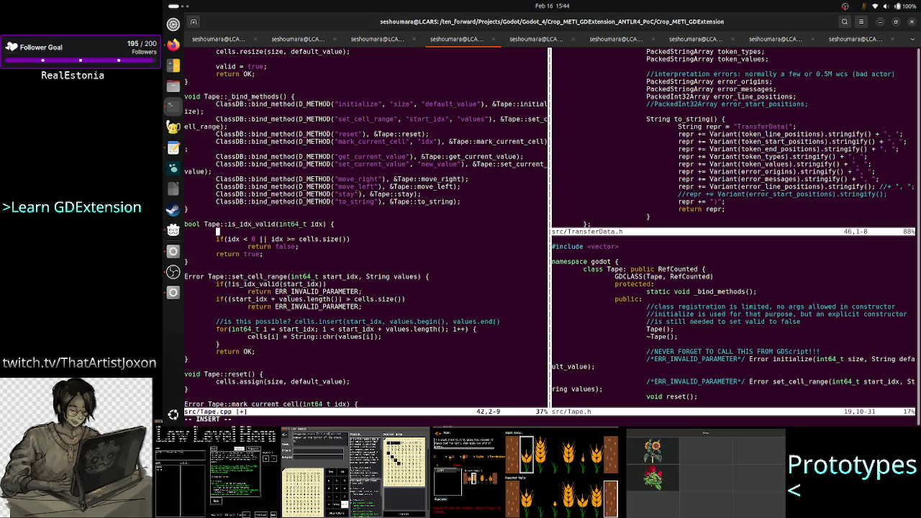
{"action": "key", "text": "Escape"}
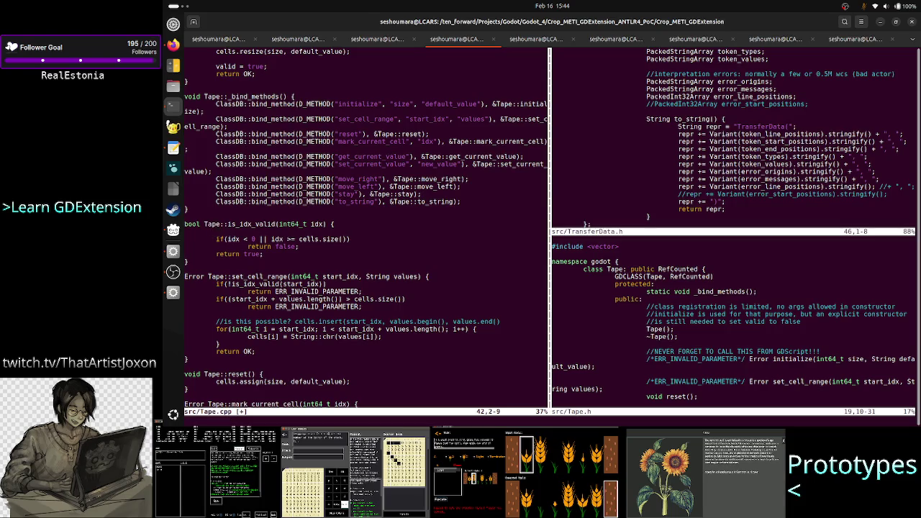
{"action": "key", "text": "d"}
{"action": "key", "text": "d"}
{"action": "key", "text": "Down"}
{"action": "key", "text": "Down"}
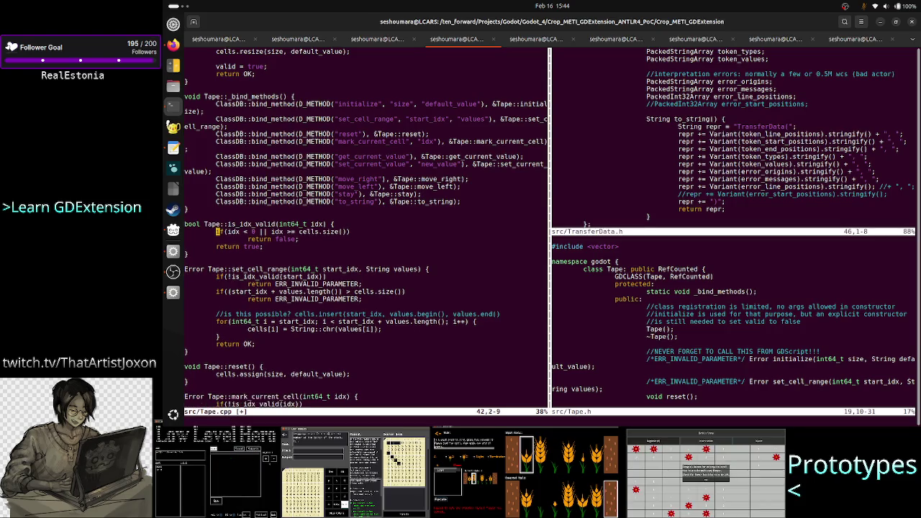
- Navigate to the empty line above initialize, then switch back to Discord
{"action": "key", "text": "Up"}
{"action": "key", "text": "Up"}
{"action": "key", "text": "Up"}
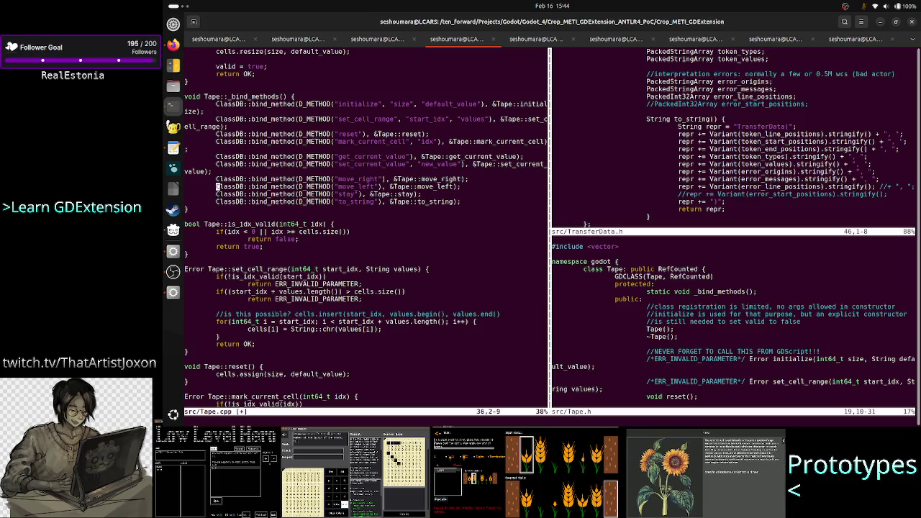
{"action": "key", "text": "Down"}
{"action": "key", "text": "Down"}
{"action": "key", "text": "Down"}
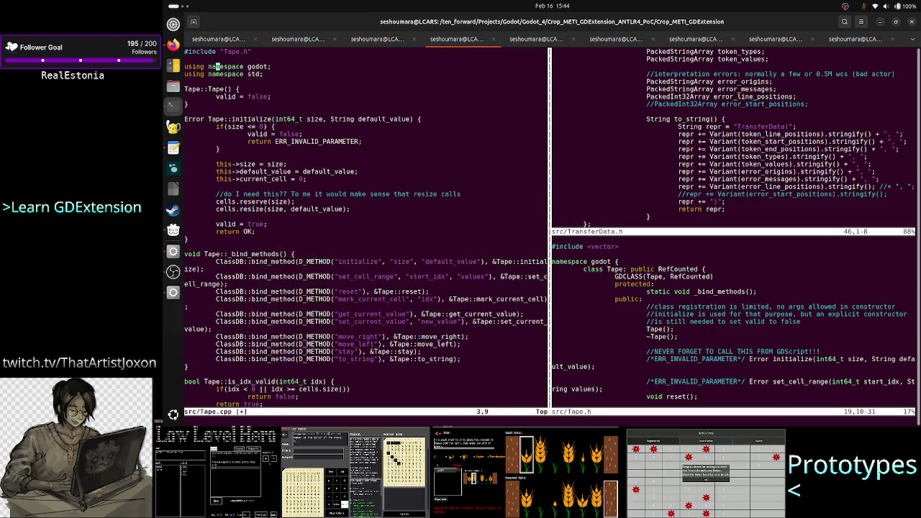
{"action": "key", "text": "Up"}
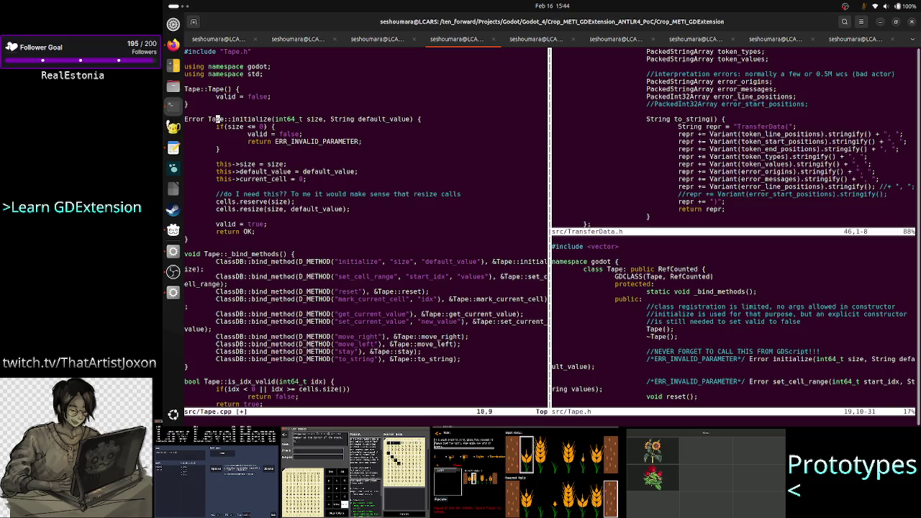
{"action": "key", "text": "Right"}
{"action": "key", "text": "Right"}
{"action": "key", "text": "Right"}
{"action": "key", "text": "Left"}
{"action": "key", "text": "Left"}
{"action": "key", "text": "Left"}
{"action": "key", "text": "Up"}
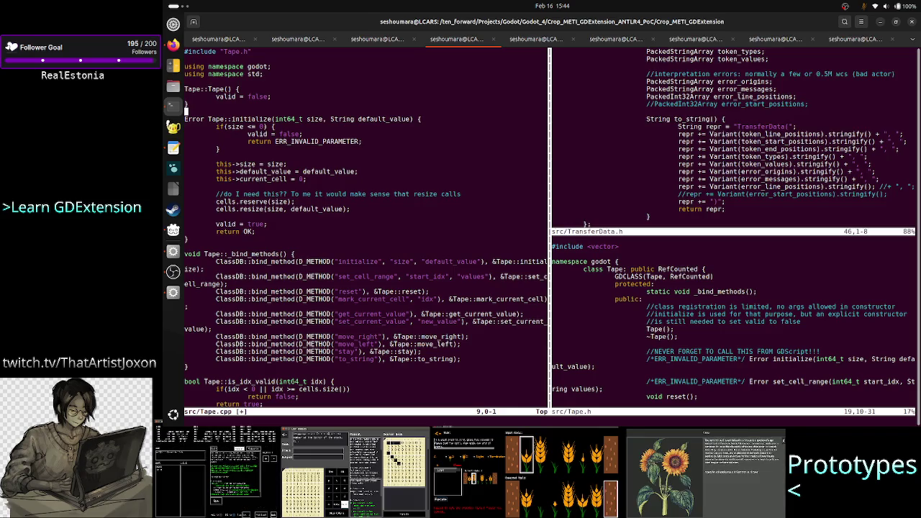
{"action": "key", "text": "alt+Tab"}
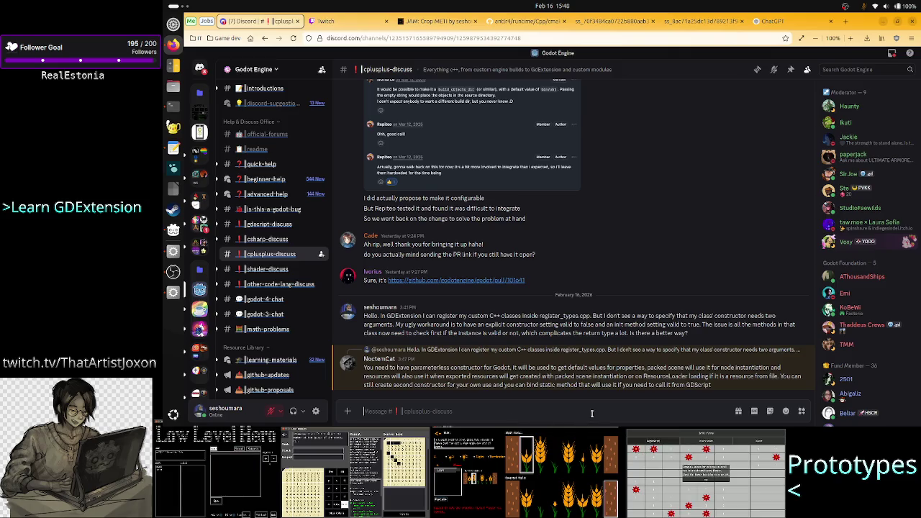
{"action": "left_click_drag", "start_coordinate": [387, 385], "coordinate": [501, 386]}
{"action": "left_click", "coordinate": [508, 385]}
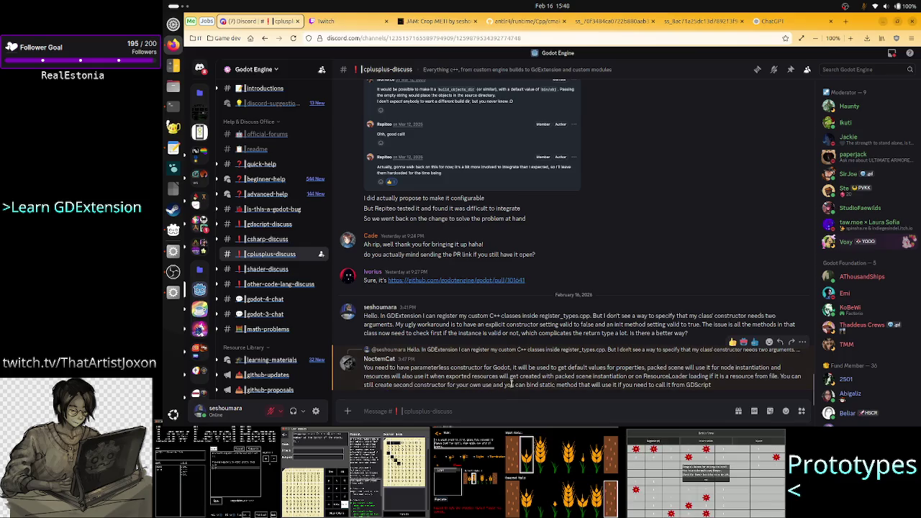
{"action": "left_click_drag", "start_coordinate": [535, 385], "coordinate": [666, 385]}
{"action": "left_click", "coordinate": [633, 392]}
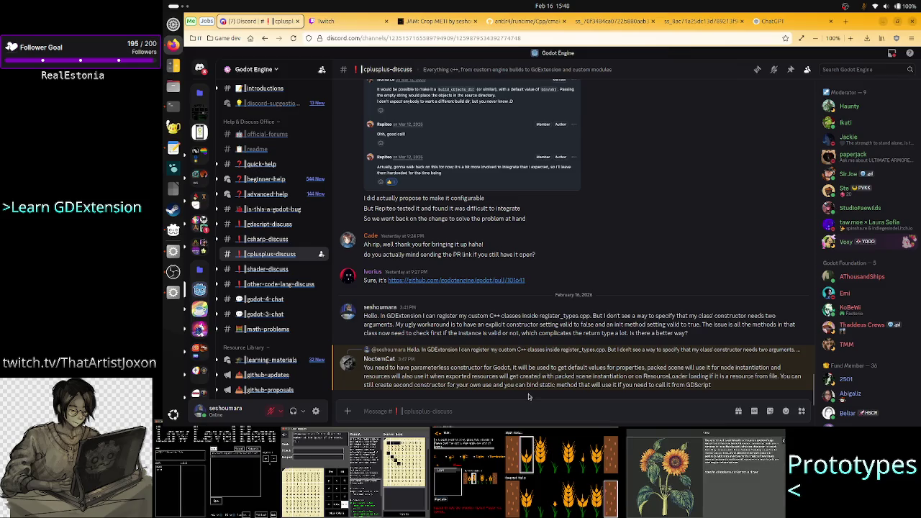
{"action": "mouse_move", "coordinate": [536, 386]}
{"action": "left_mouse_down"}
{"action": "mouse_move", "coordinate": [566, 378]}
{"action": "mouse_move", "coordinate": [645, 385]}
{"action": "left_mouse_up"}
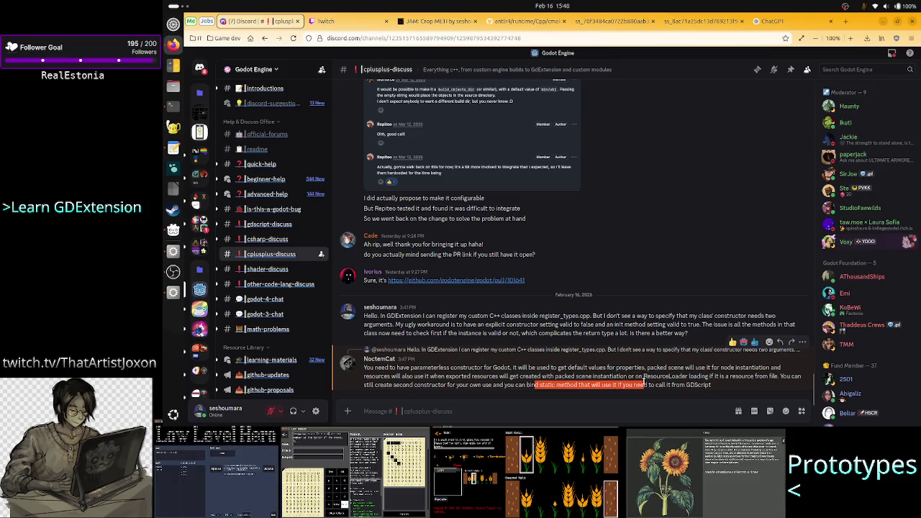
{"action": "left_click", "coordinate": [545, 407]}
- Type the reply 'Isn't that the same as my init method' and select the whole draft
{"action": "type", "text": "Isn't t"}
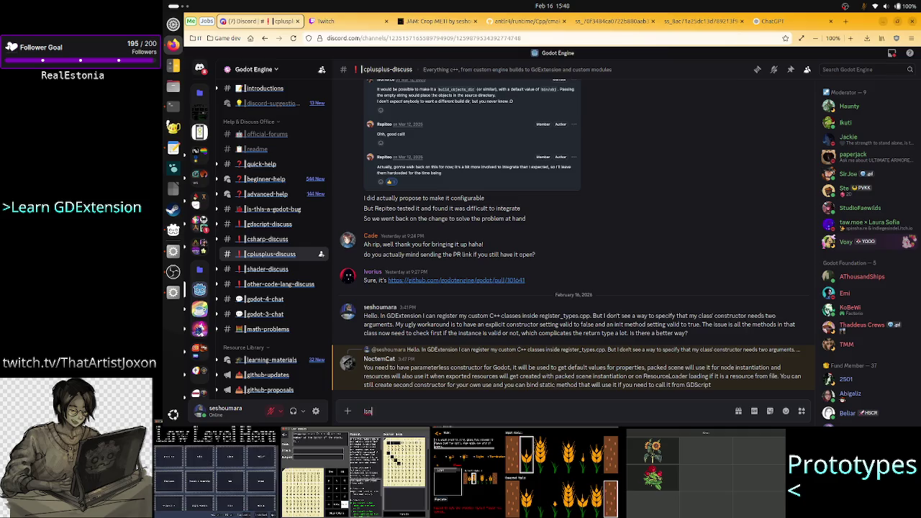
{"action": "type", "text": "hat the same as"}
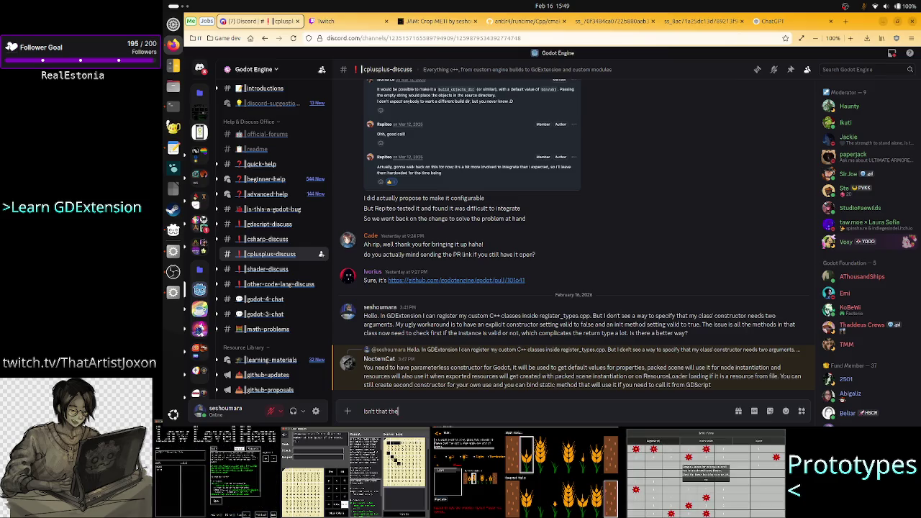
{"action": "type", "text": " my init met"}
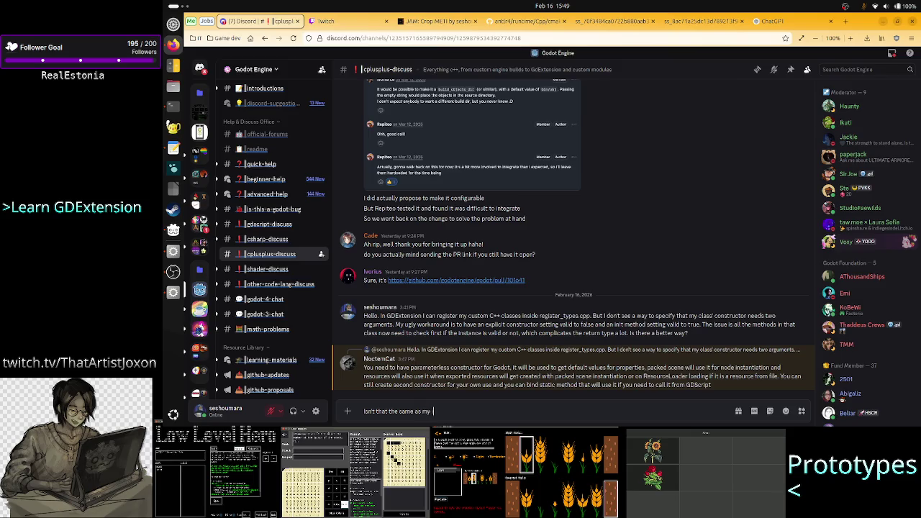
{"action": "type", "text": "hod"}
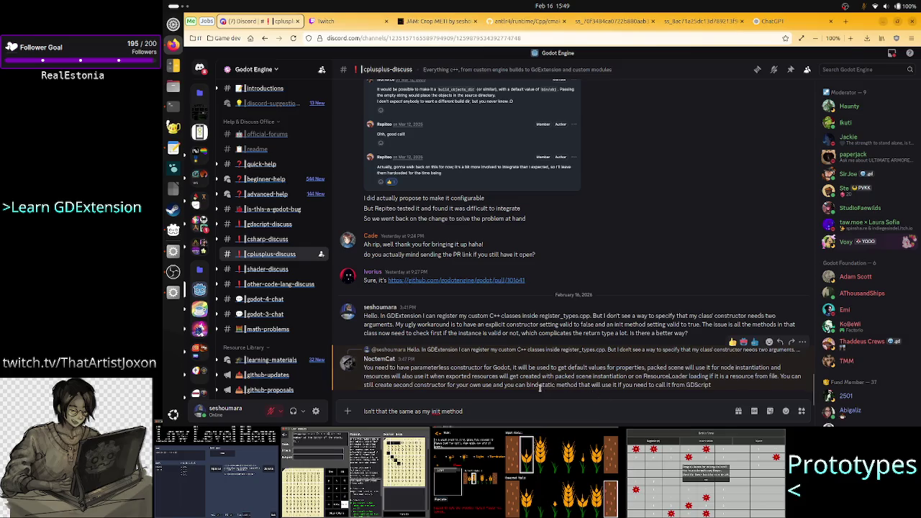
{"action": "left_click_drag", "start_coordinate": [539, 385], "coordinate": [578, 385]}
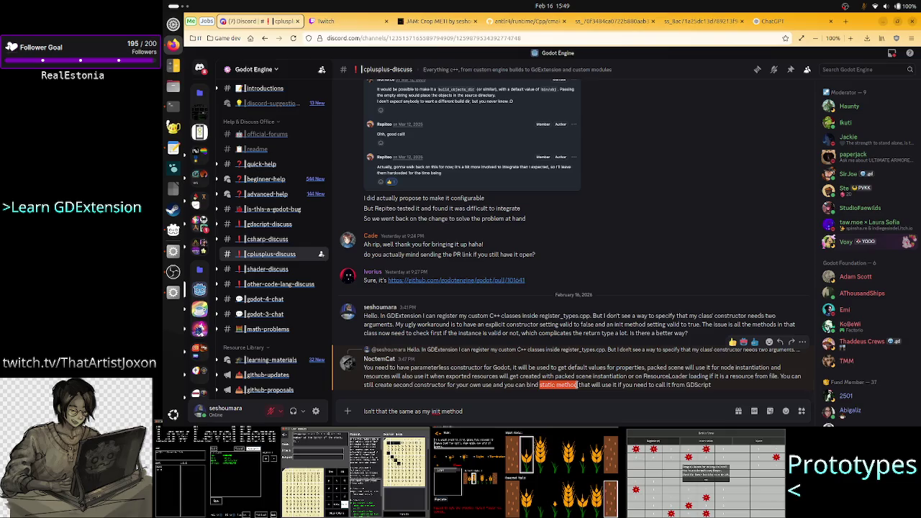
{"action": "left_click", "coordinate": [577, 385]}
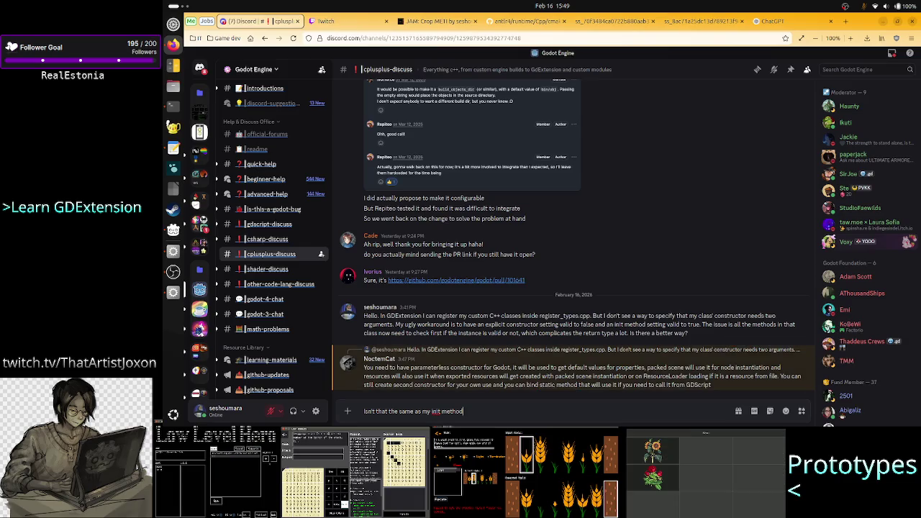
{"action": "left_click", "coordinate": [520, 417]}
{"action": "key", "text": "ctrl+a"}
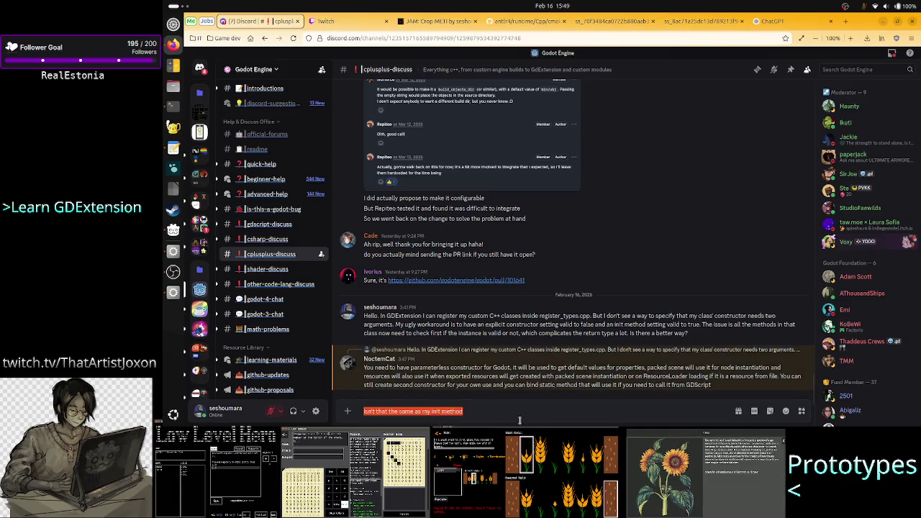
- Draft that it's still a 2-step process: MyClass.new(), then construction via init or static factory method
{"action": "type", "text": "b"}
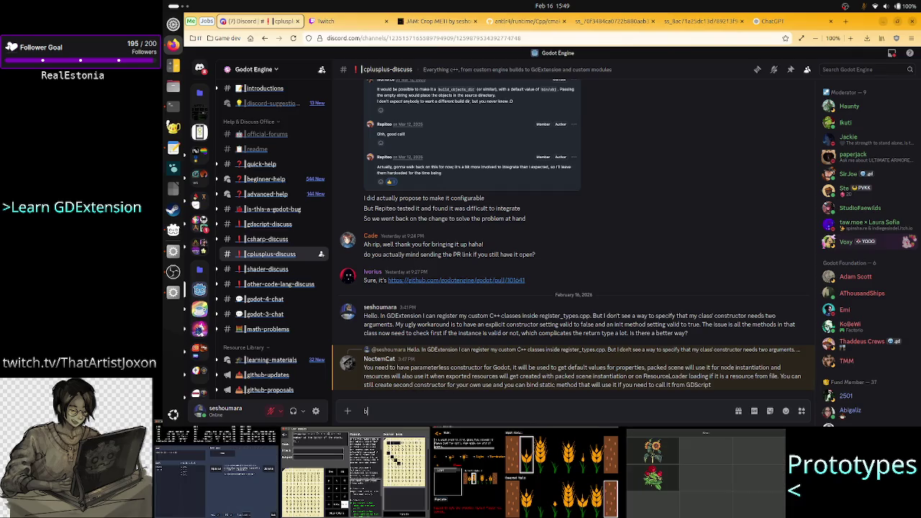
{"action": "type", "text": "ut that's st"}
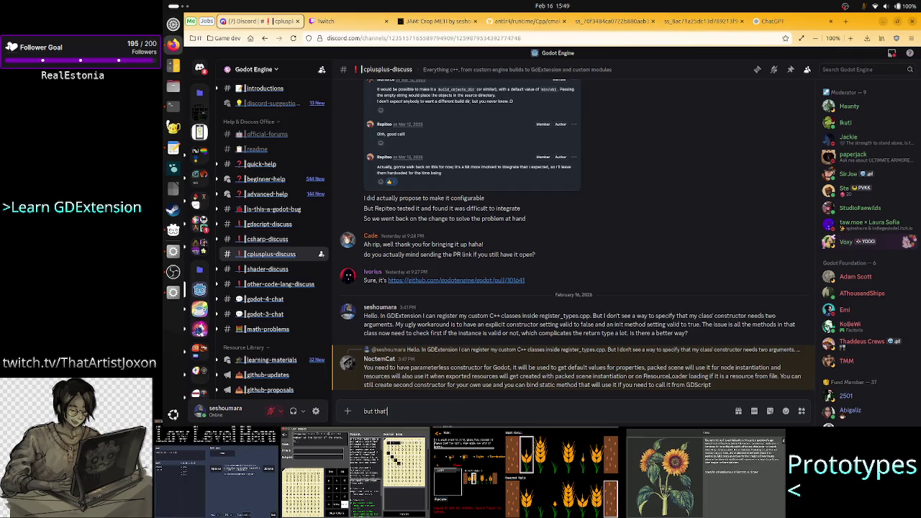
{"action": "type", "text": "ill a 2-"}
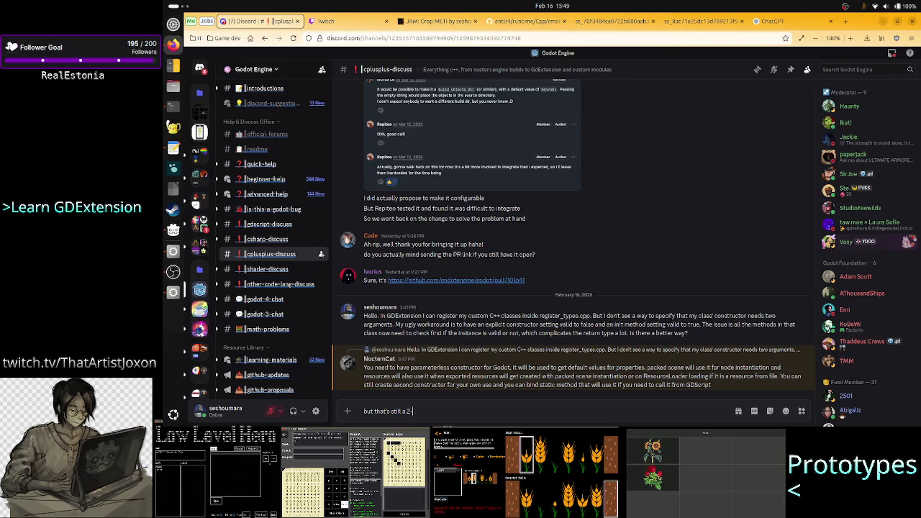
{"action": "type", "text": "w"}
{"action": "key", "text": "BackSpace"}
{"action": "type", "text": "step p"}
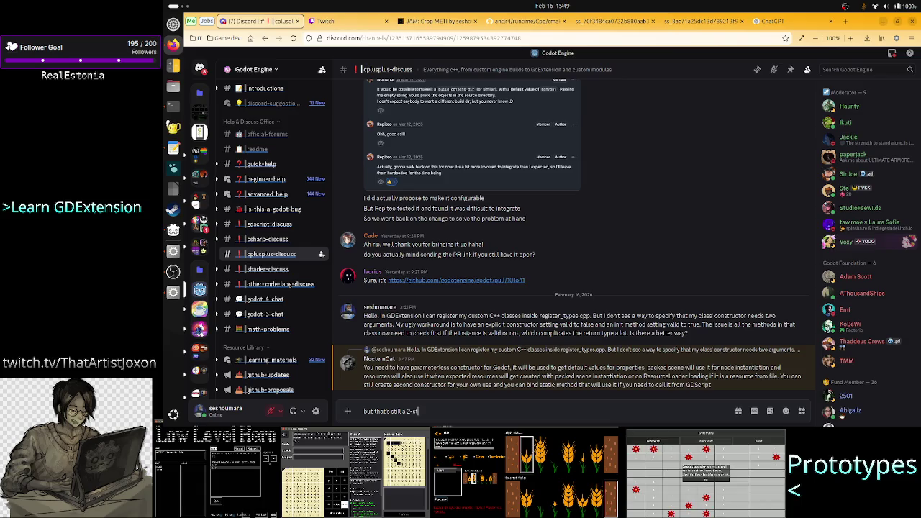
{"action": "type", "text": "rocess, "}
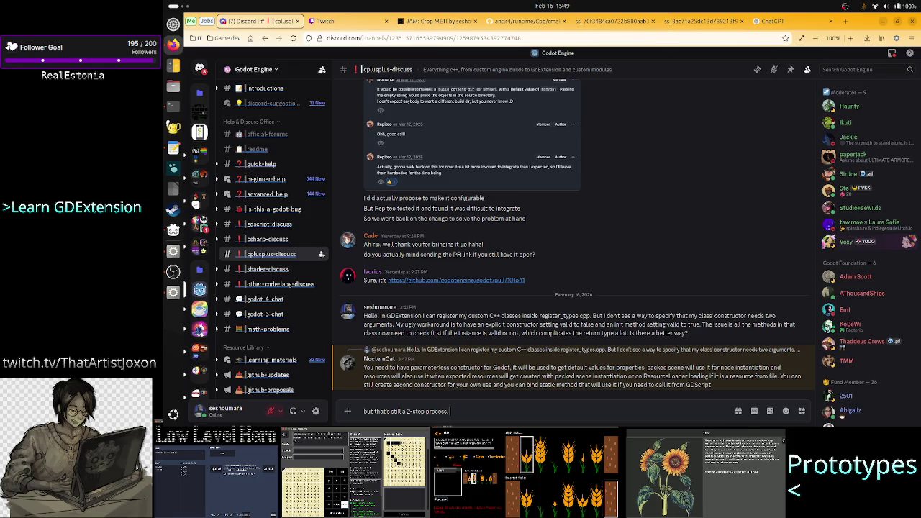
{"action": "type", "text": "var x:"}
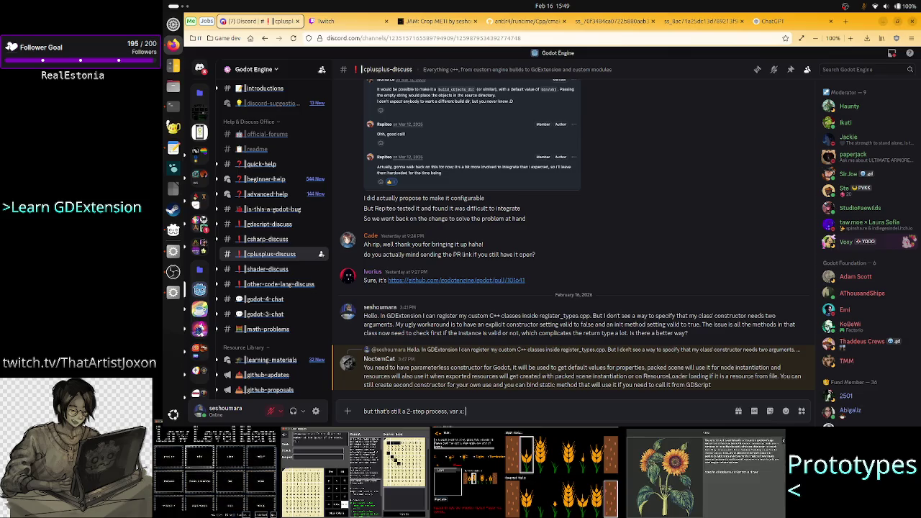
{"action": "type", "text": " MyClass ="}
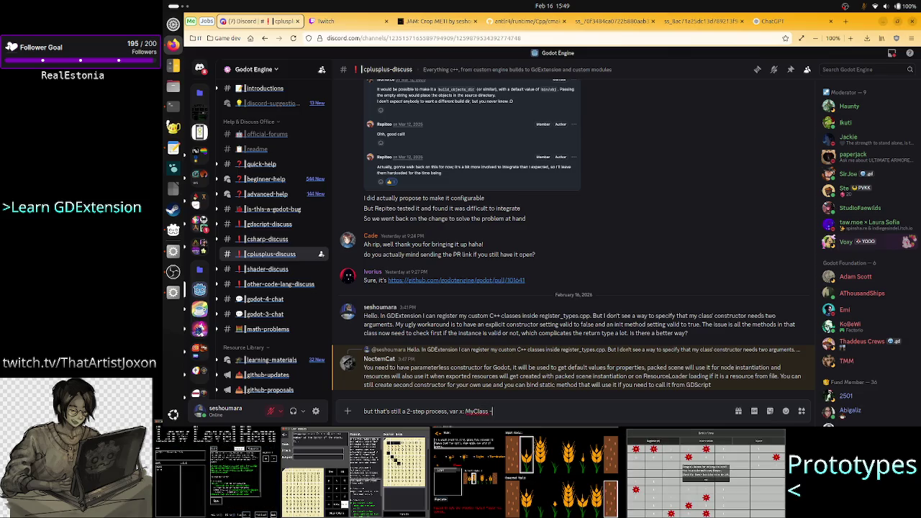
{"action": "type", "text": " My"}
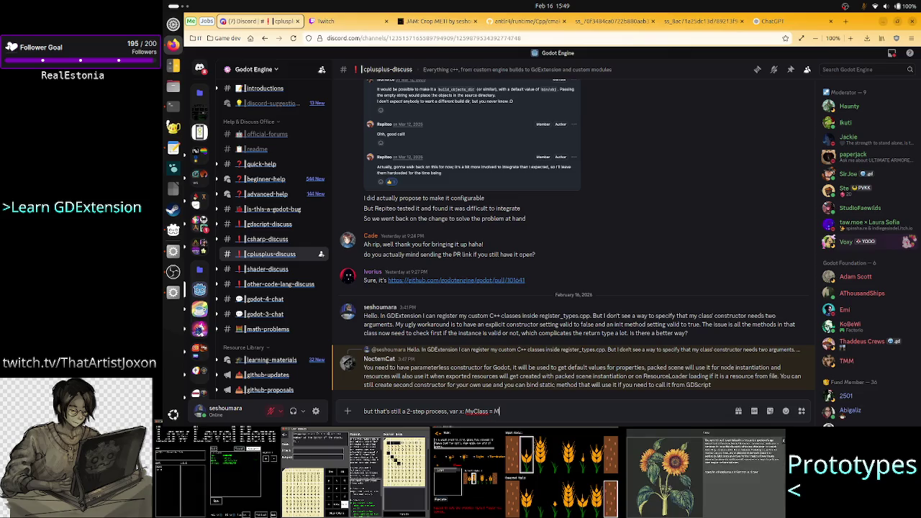
{"action": "type", "text": "Class.n"}
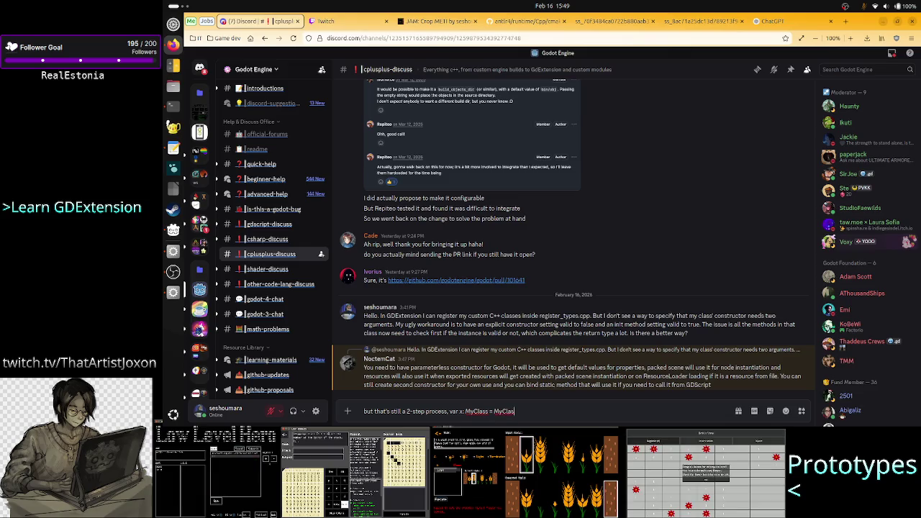
{"action": "type", "text": "ew() and "}
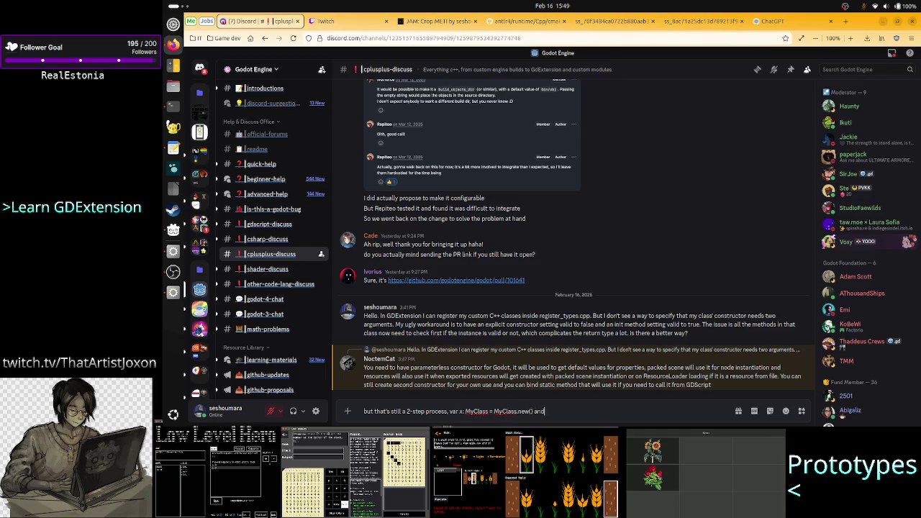
{"action": "type", "text": "then"}
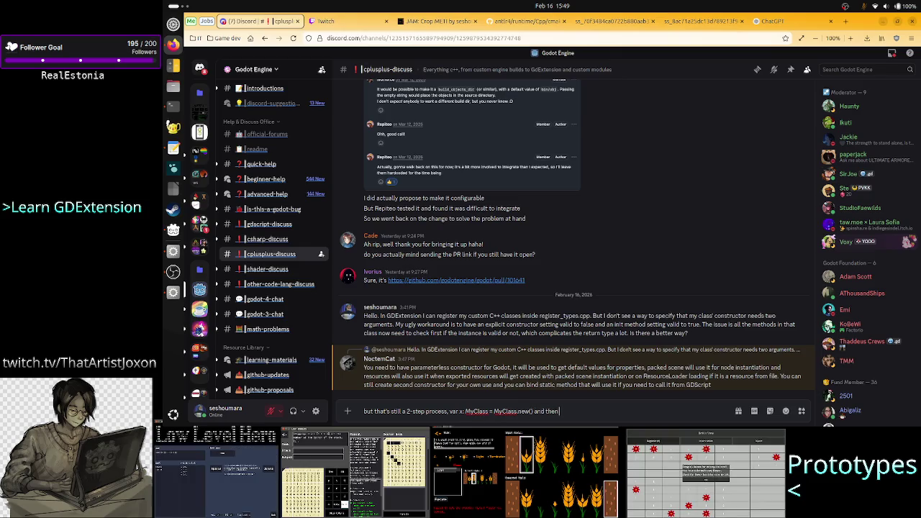
{"action": "type", "text": " the actual"}
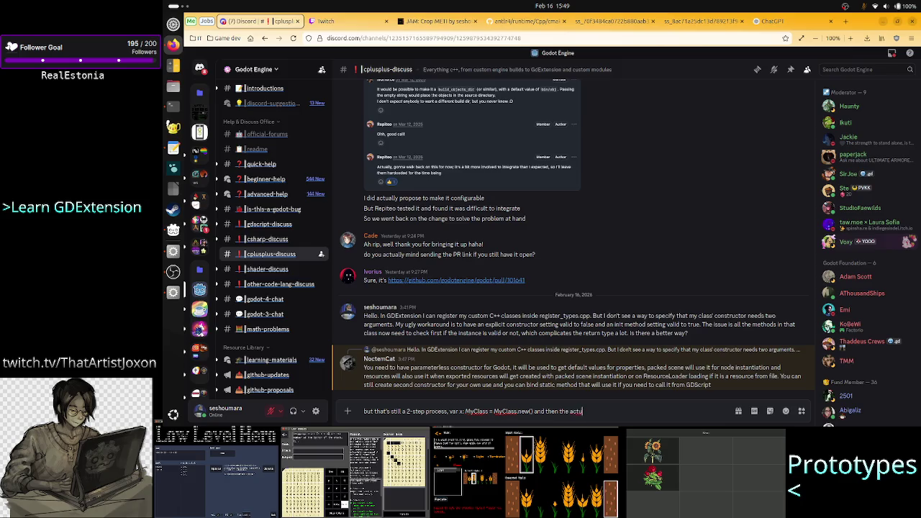
{"action": "type", "text": " construct"}
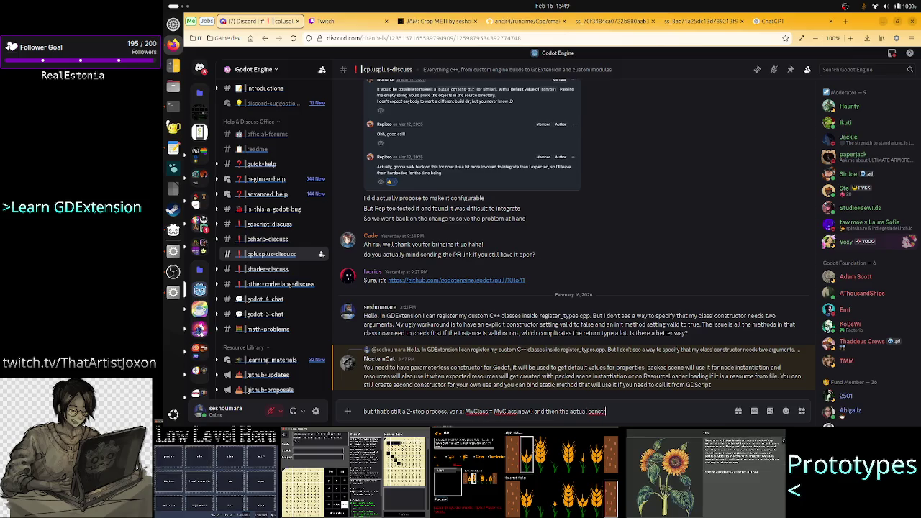
{"action": "type", "text": "ion"}
{"action": "type", "text": "via init or static"}
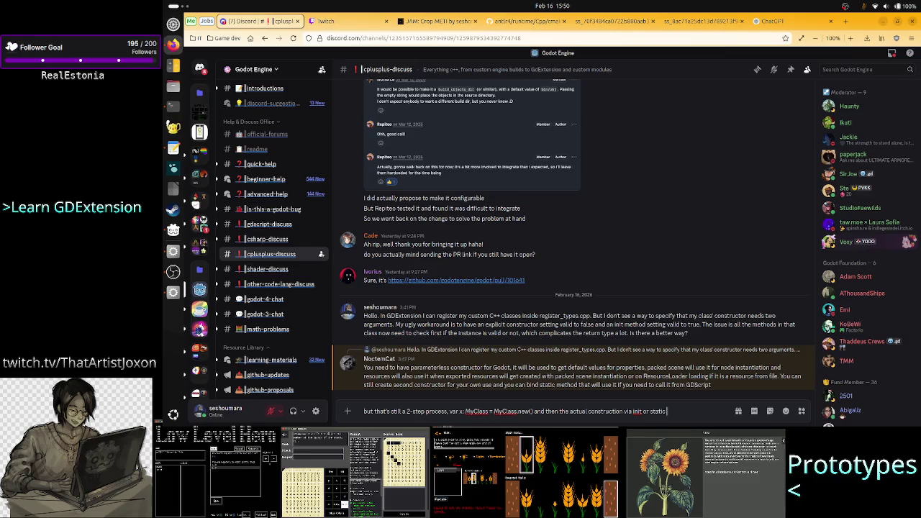
{"action": "type", "text": " factory m"}
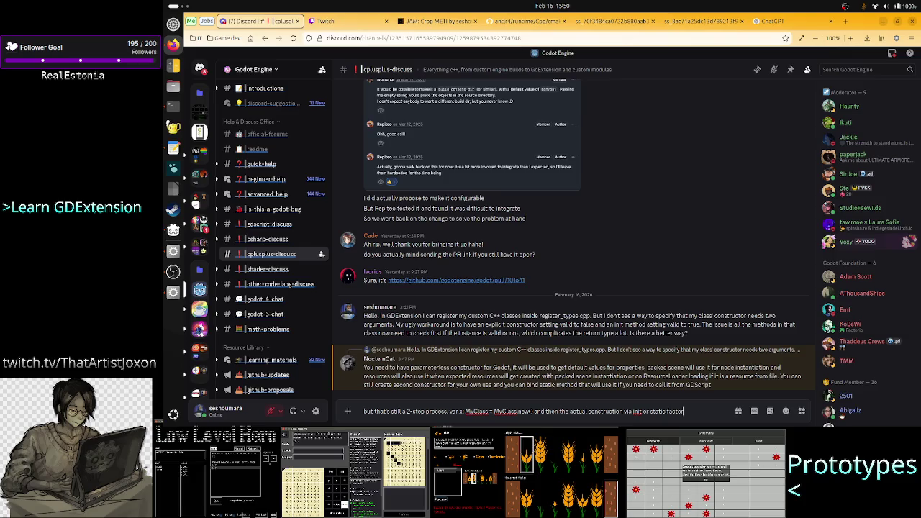
{"action": "type", "text": "ethod."}
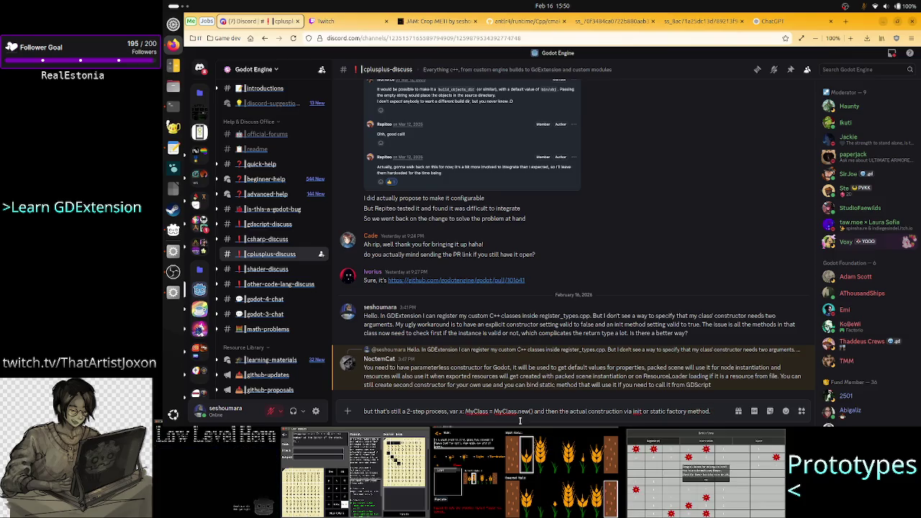
{"action": "key", "text": "Home"}
- Capitalize the draft and add that invalid instances remain a problem and the classes are RefCounted
{"action": "key", "text": "Delete"}
{"action": "type", "text": "B"}
{"action": "key", "text": "End"}
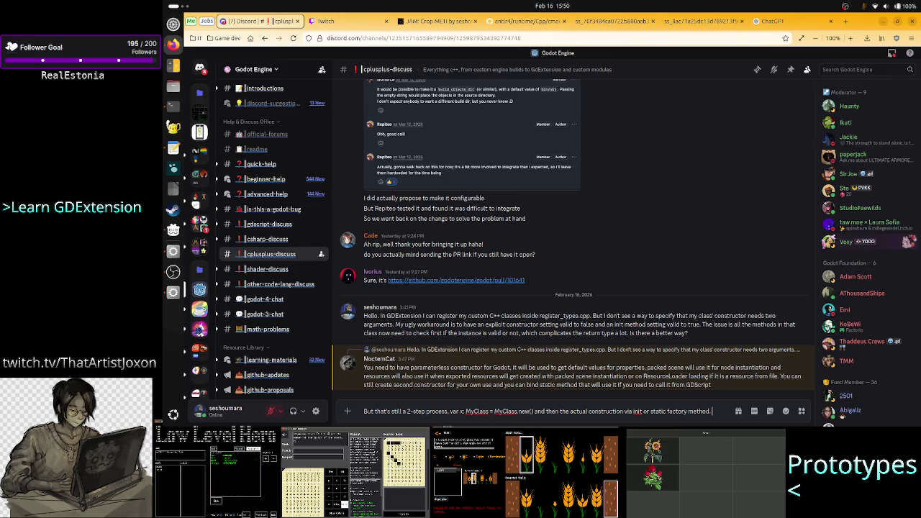
{"action": "type", "text": "This"}
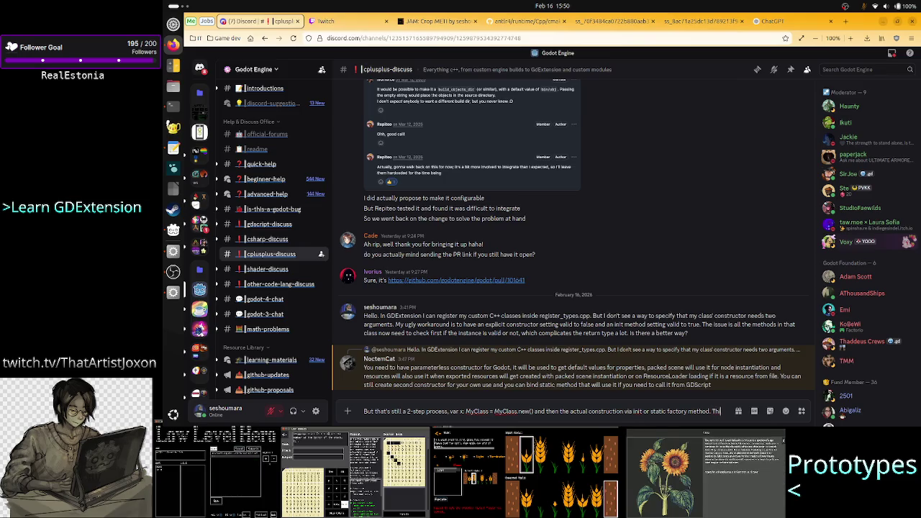
{"action": "type", "text": " doesn't h"}
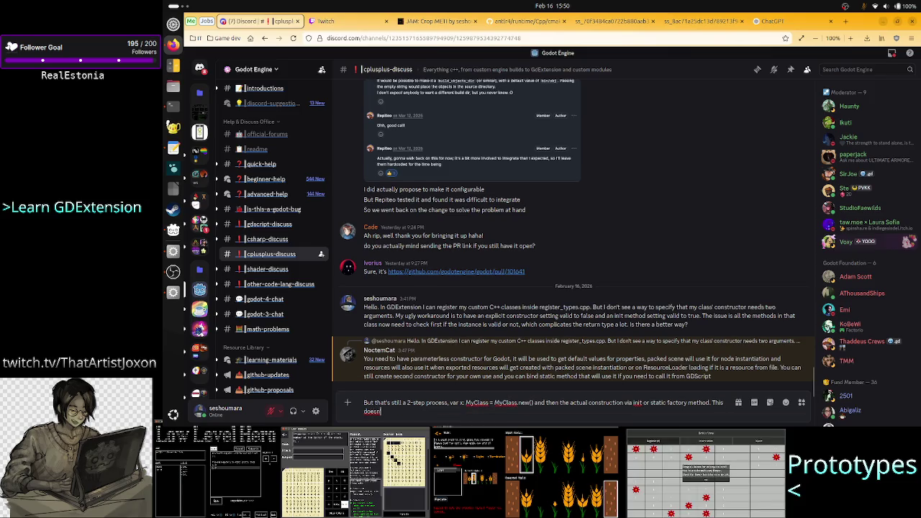
{"action": "type", "text": "elp me with t"}
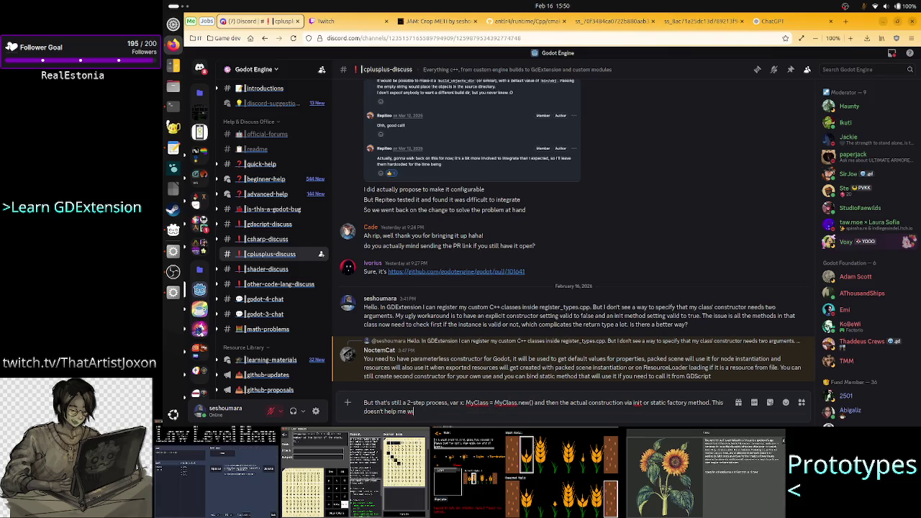
{"action": "type", "text": "he issu"}
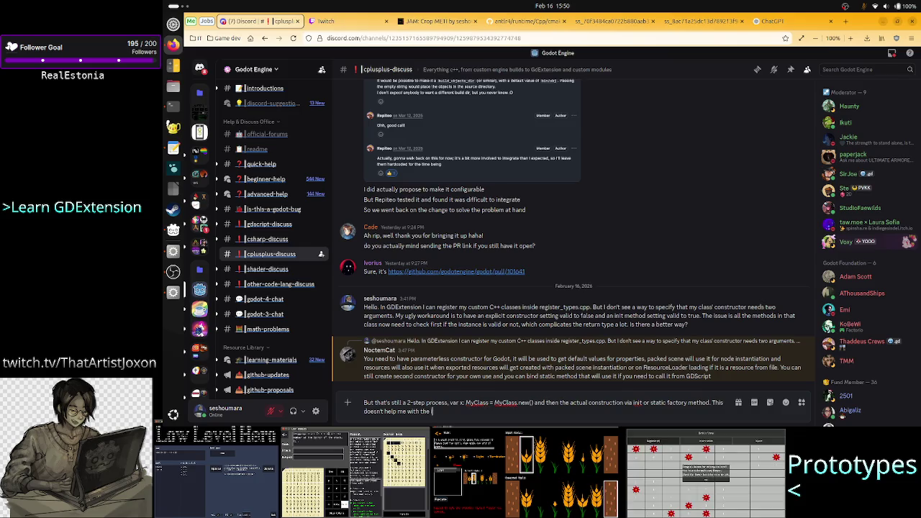
{"action": "type", "text": "e of what"}
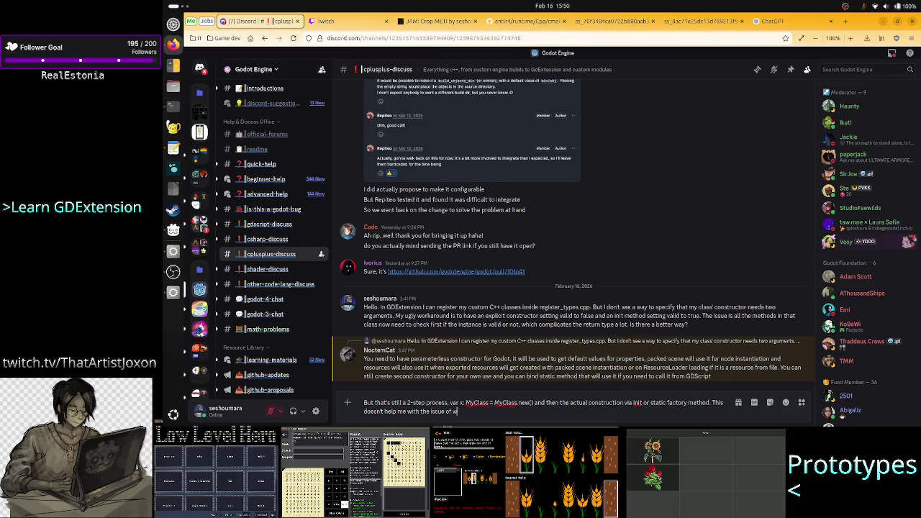
{"action": "type", "text": " do I do in the"}
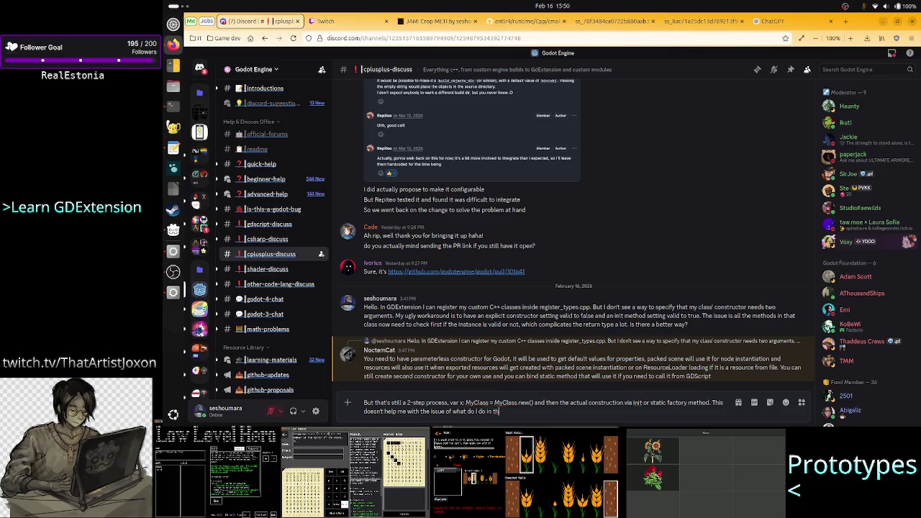
{"action": "type", "text": " class methods"}
{"action": "type", "text": "when"}
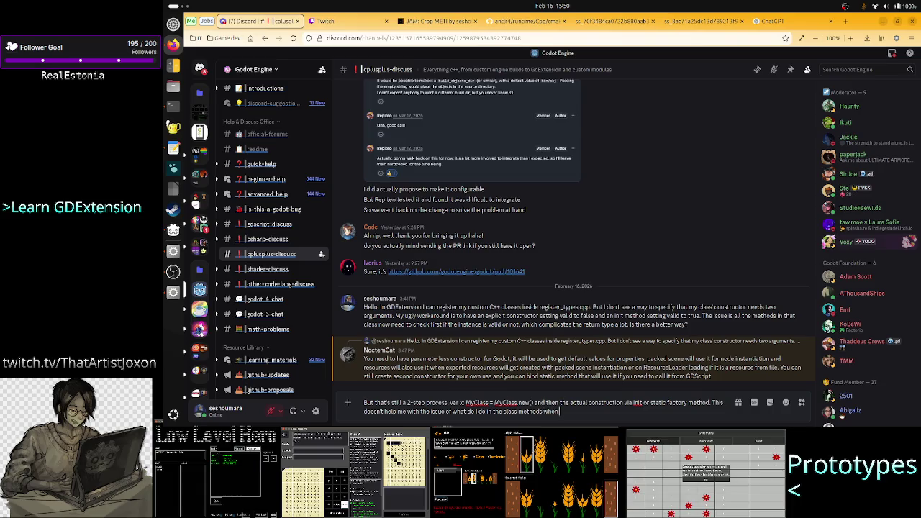
{"action": "type", "text": " the instance"}
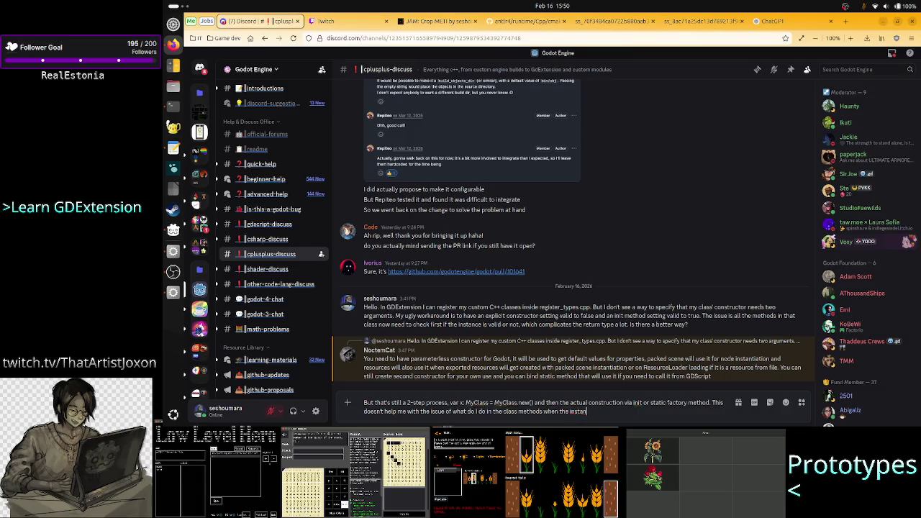
{"action": "type", "text": " is invalid if"}
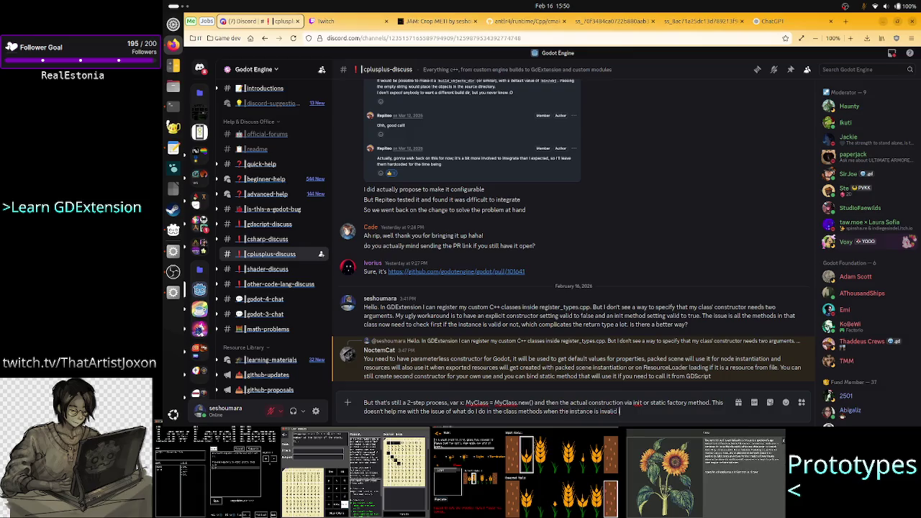
{"action": "type", "text": " I forget the 2n"}
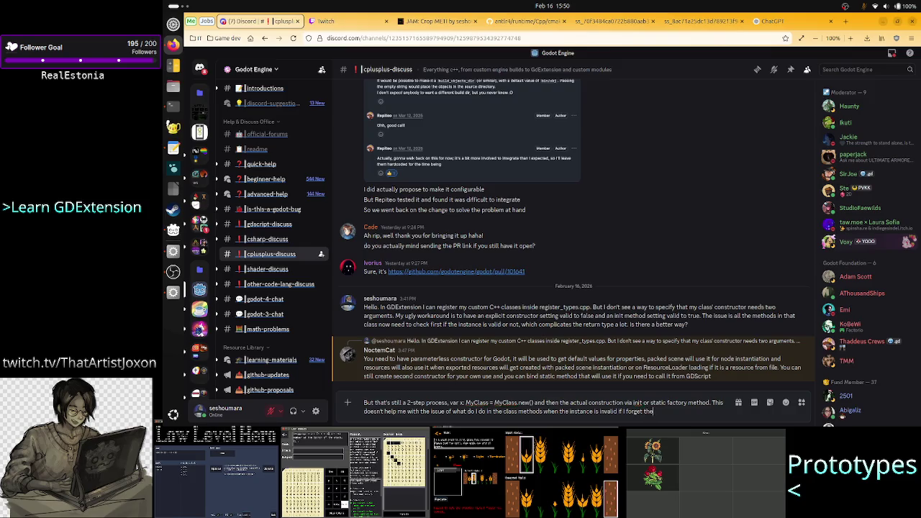
{"action": "type", "text": "d step."}
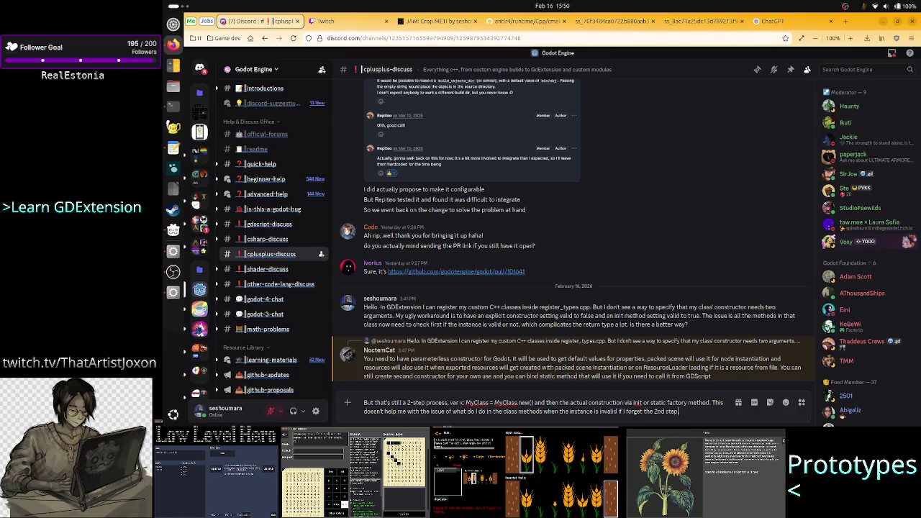
{"action": "type", "text": " B"}
{"action": "key", "text": "BackSpace"}
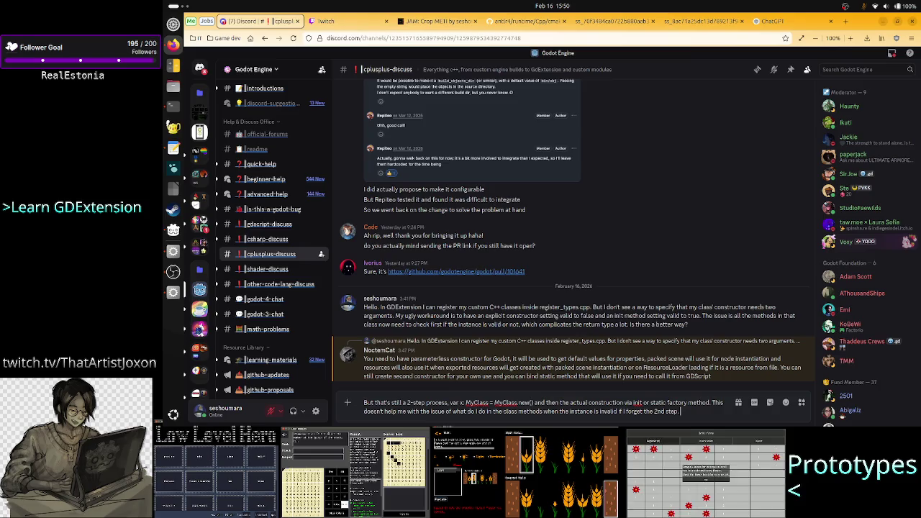
{"action": "type", "text": "fyi"}
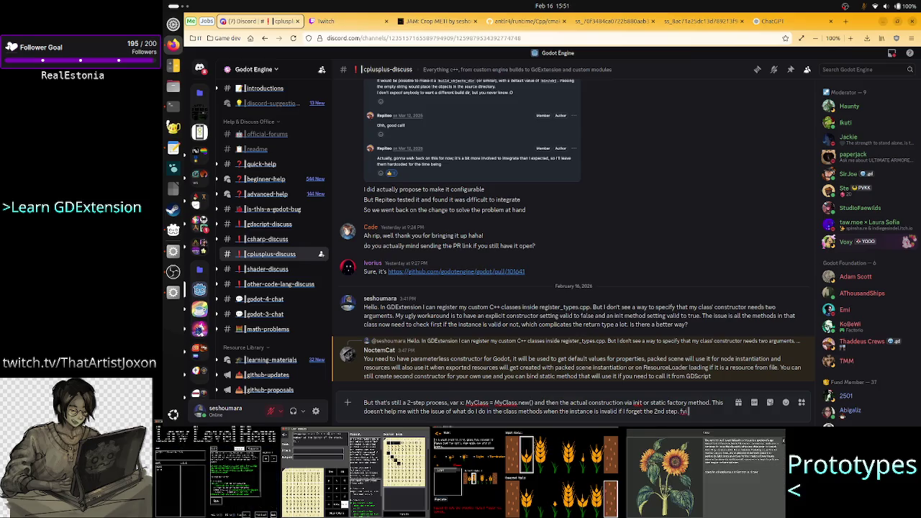
{"action": "type", "text": " my classes"}
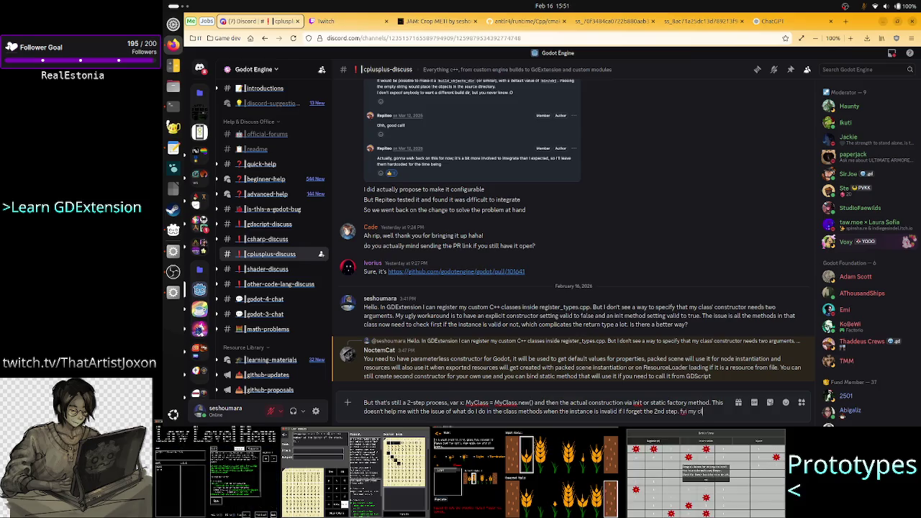
{"action": "type", "text": " are Ref"}
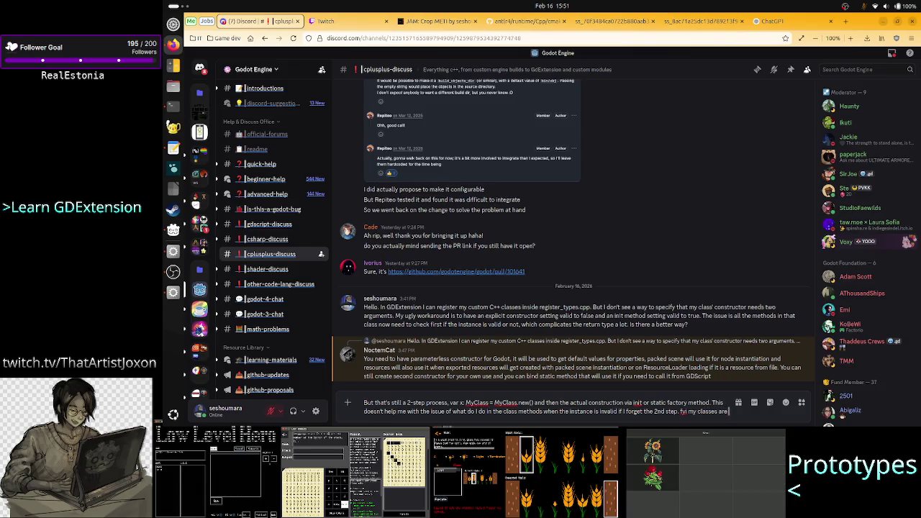
{"action": "type", "text": "Counte"}
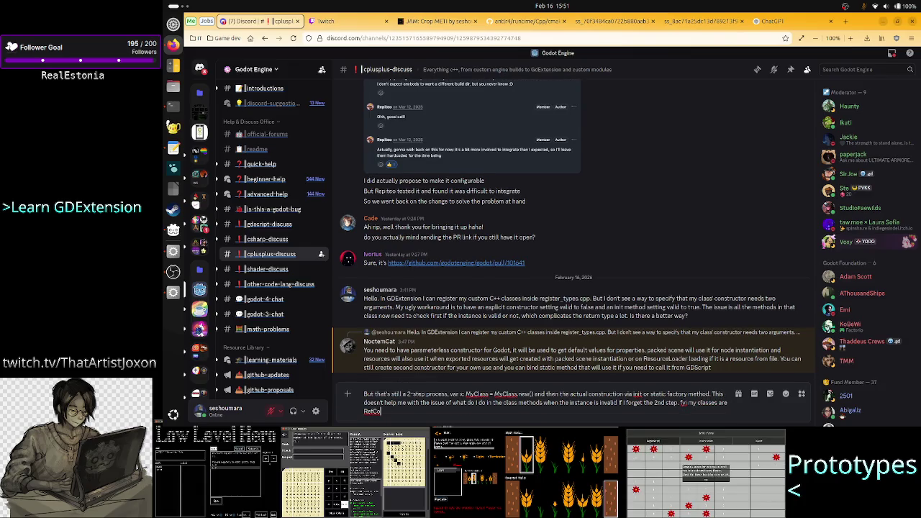
{"action": "type", "text": "d"}
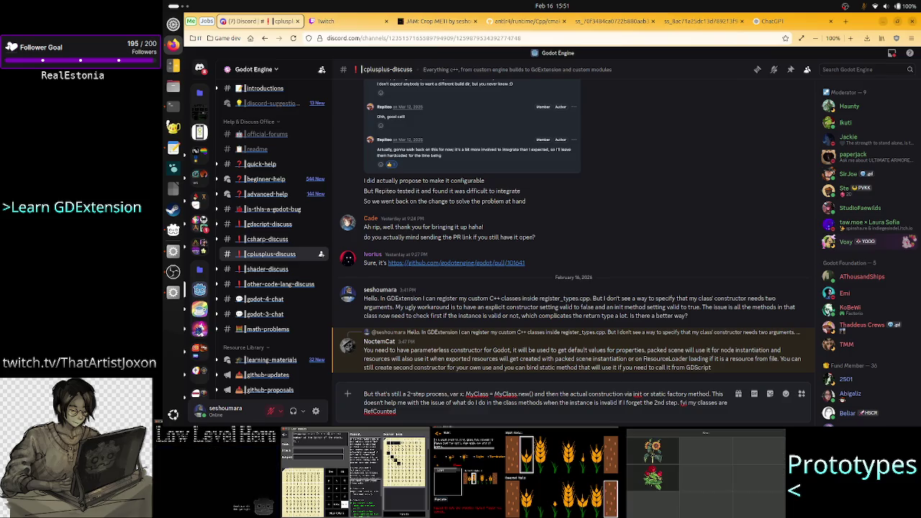
- Insert 'inheriting from' before RefCounted, send the reply, and type 'thanks for the quick reply'
{"action": "key", "text": "alt+Tab"}
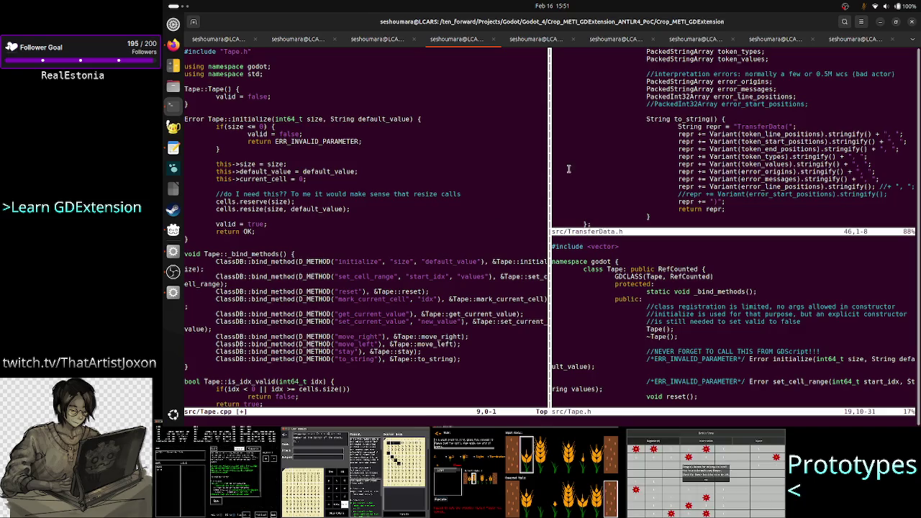
{"action": "key", "text": "alt+Tab"}
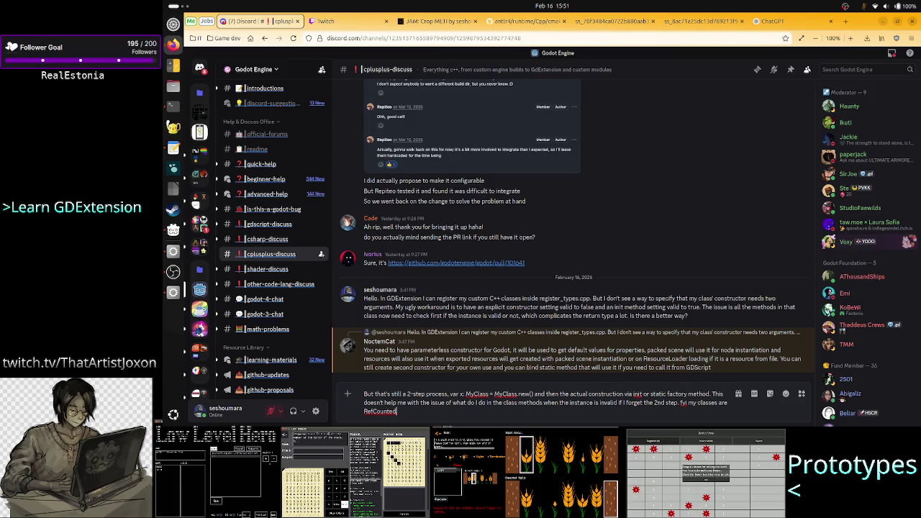
{"action": "type", "text": "inherit "}
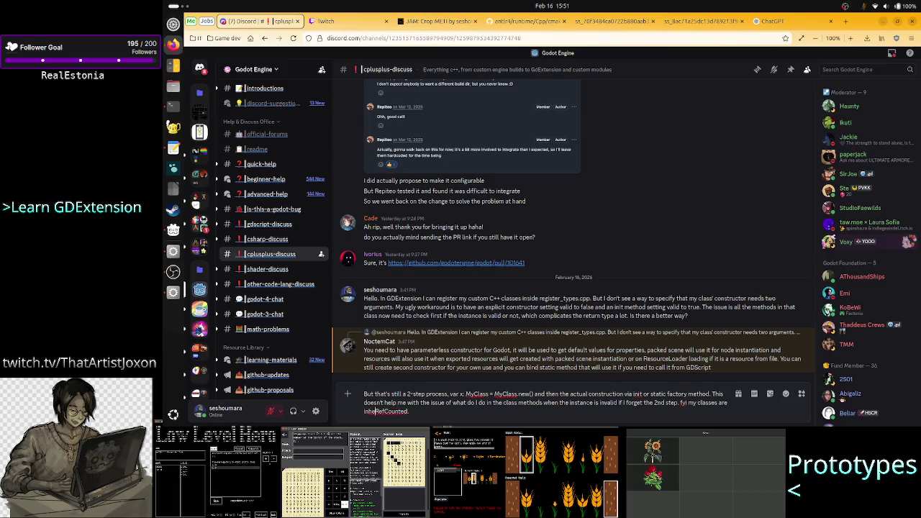
{"action": "type", "text": "ing from"}
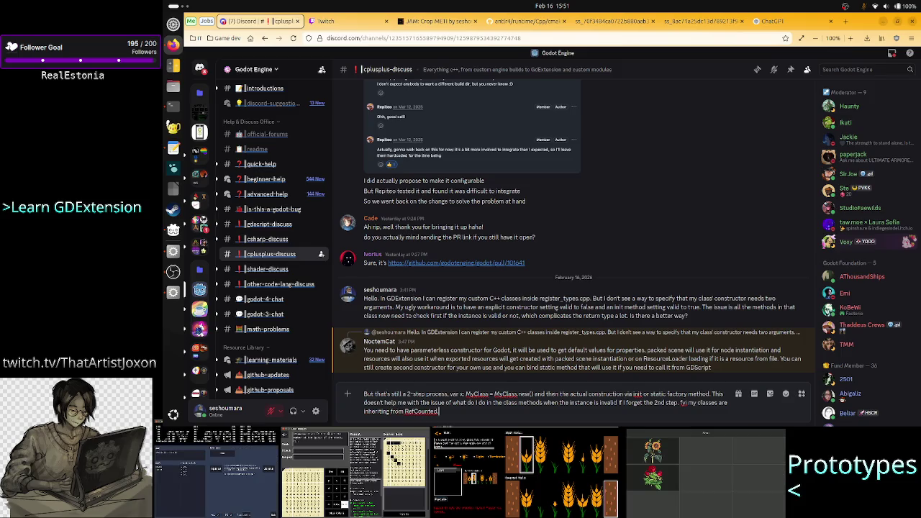
{"action": "key", "text": "Return"}
{"action": "type", "text": "thanks"}
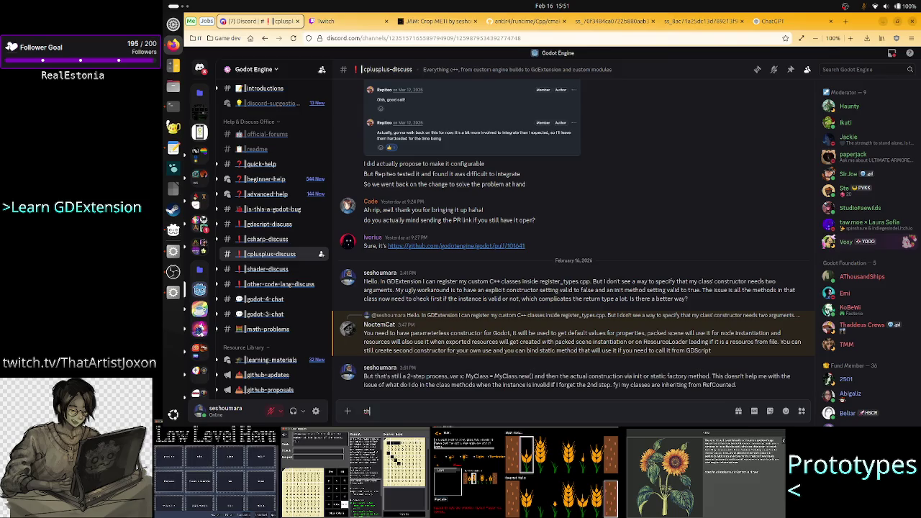
{"action": "type", "text": " for the quick r"}
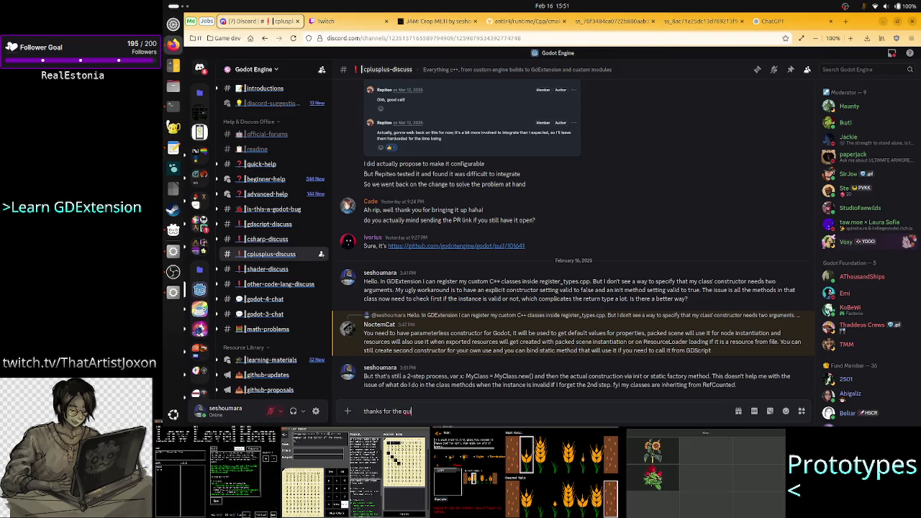
{"action": "type", "text": "eply"}
- Send the thank-you message and return to the terminal showing the Tape code
{"action": "key", "text": "Return"}
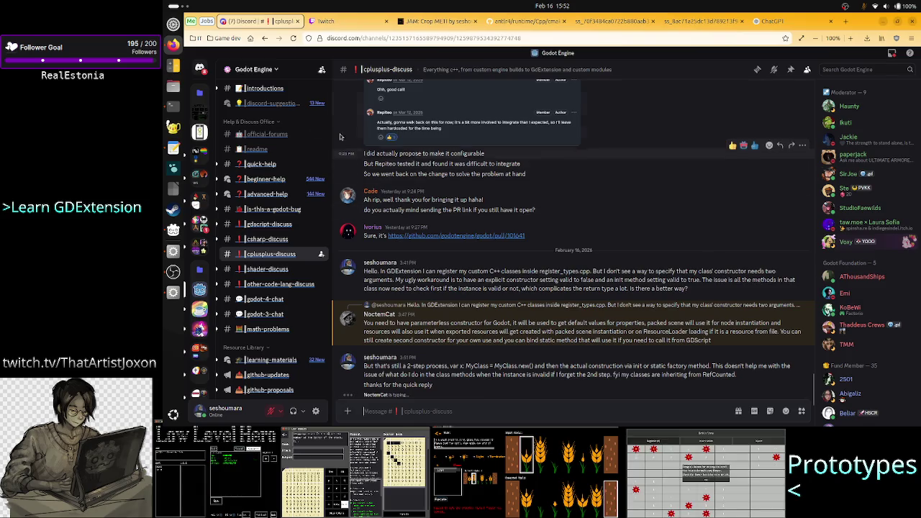
{"action": "mouse_move", "coordinate": [259, 108]}
{"action": "left_click", "coordinate": [172, 106]}
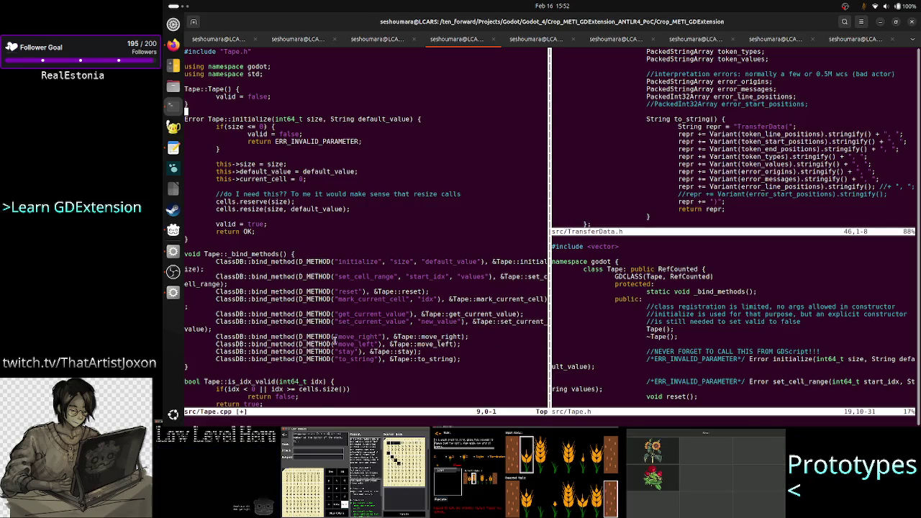
- Look over the move_left and stay bind_method lines in Tape.cpp's _bind_methods
{"action": "mouse_move", "coordinate": [332, 344]}
{"action": "left_mouse_down"}
{"action": "mouse_move", "coordinate": [256, 344]}
{"action": "mouse_move", "coordinate": [306, 344]}
{"action": "left_mouse_up"}
{"action": "left_click", "coordinate": [256, 344]}
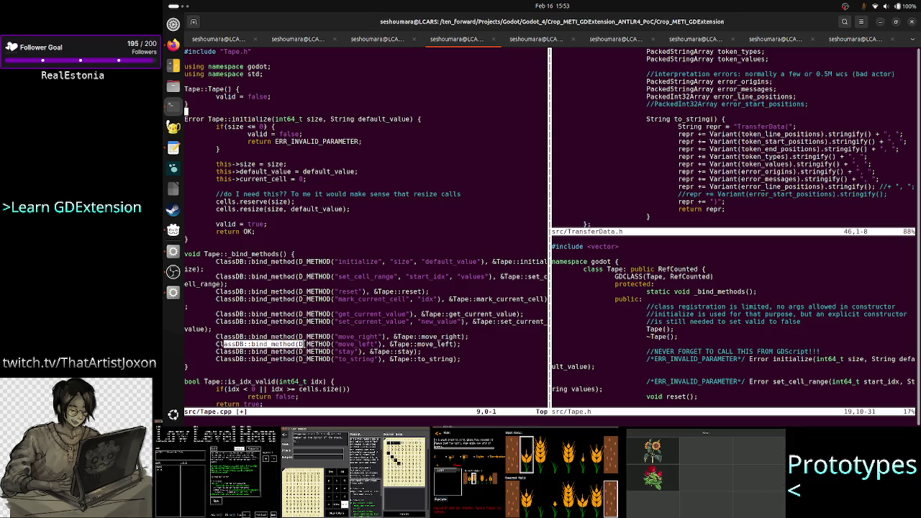
{"action": "left_click", "coordinate": [366, 355]}
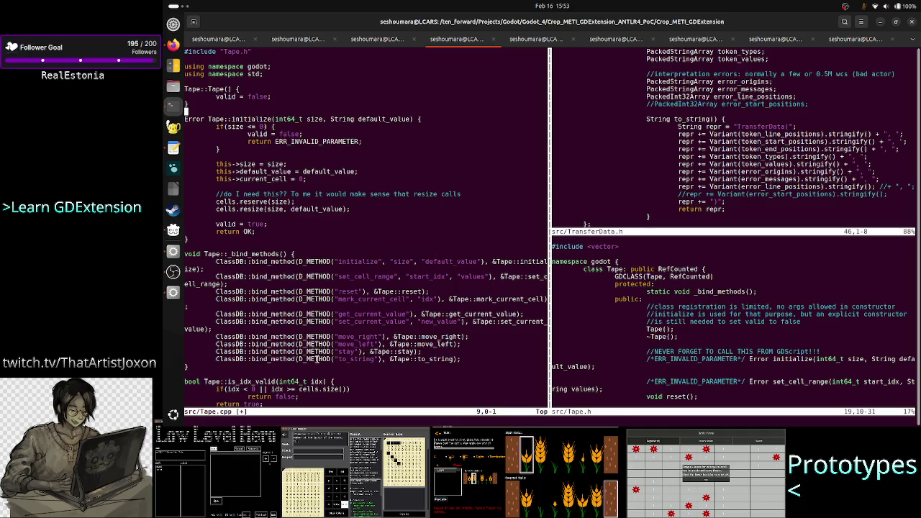
{"action": "double_click", "coordinate": [254, 352]}
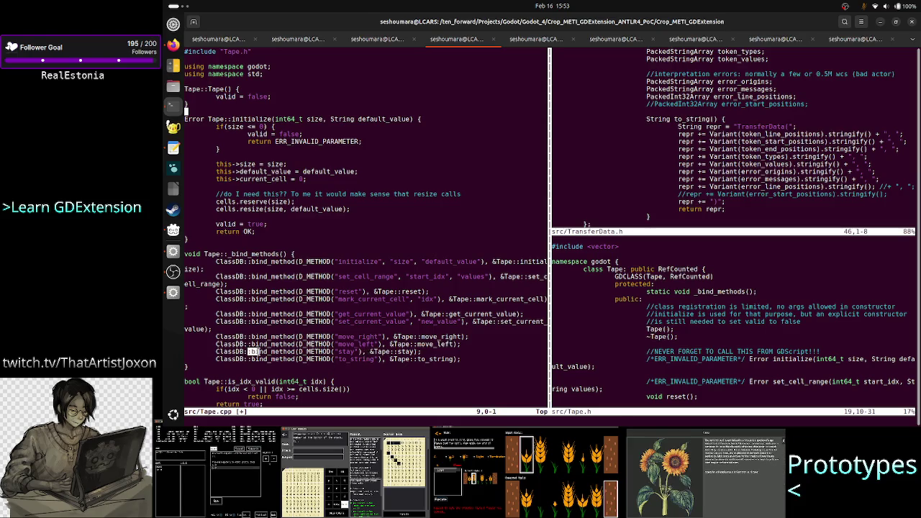
{"action": "left_click", "coordinate": [314, 360]}
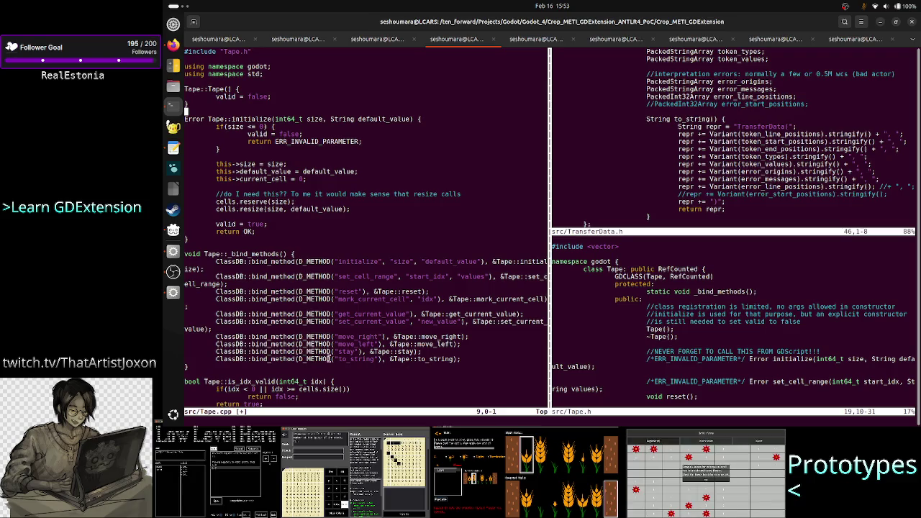
{"action": "left_click_drag", "start_coordinate": [446, 357], "coordinate": [340, 353]}
{"action": "left_click", "coordinate": [319, 353]}
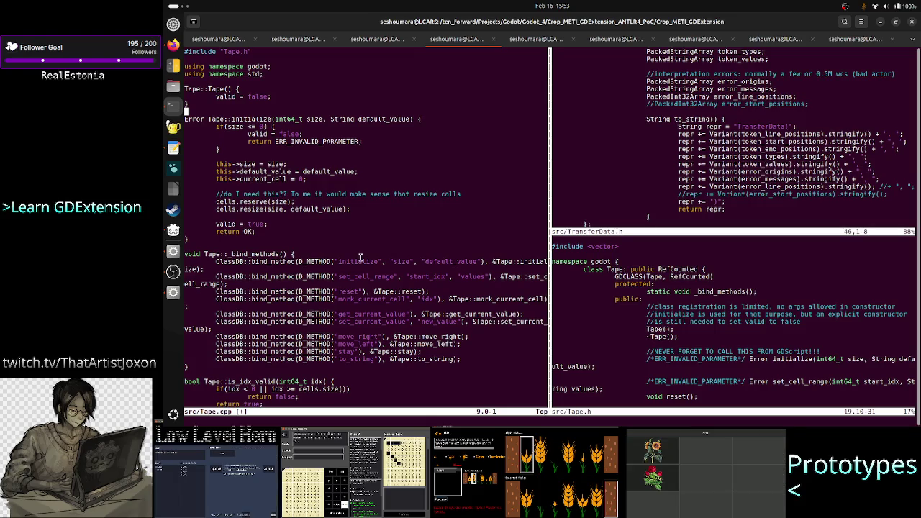
- Check the other terminal tab, return to vim, then bring Discord back
{"action": "left_click", "coordinate": [388, 40]}
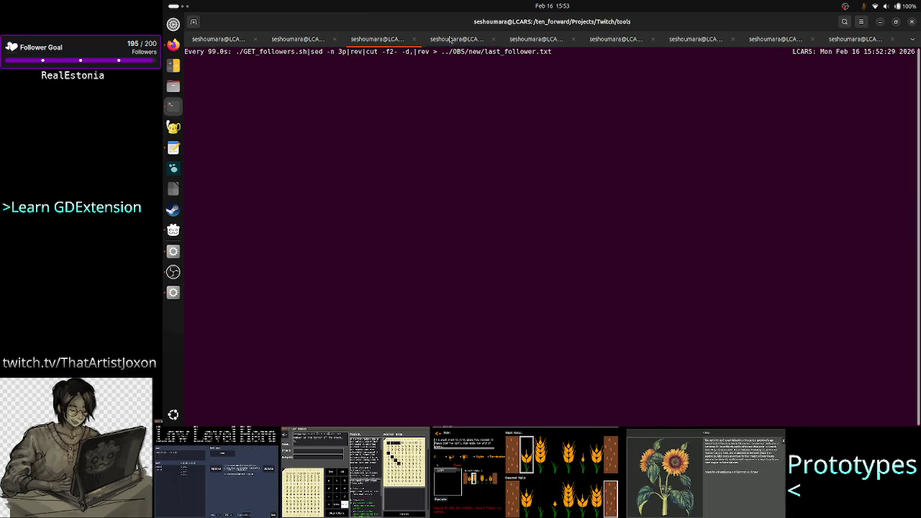
{"action": "left_click", "coordinate": [452, 39]}
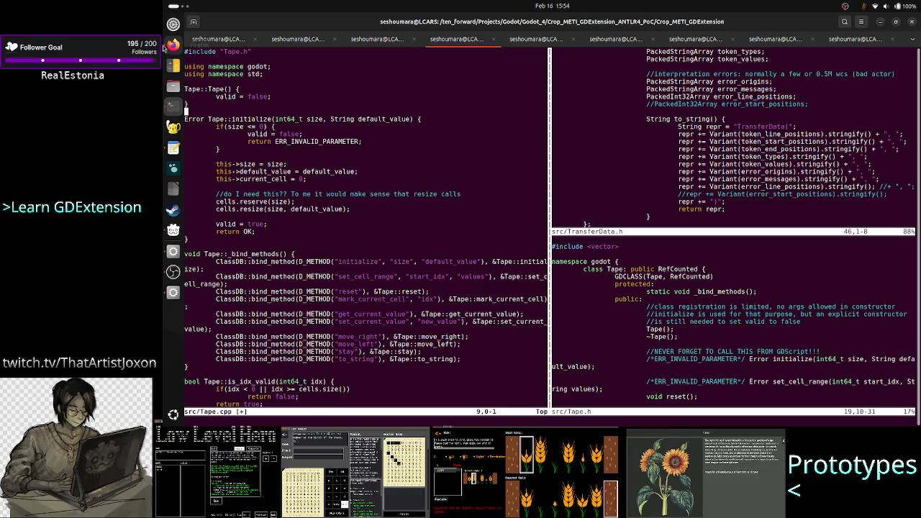
{"action": "left_click", "coordinate": [175, 50]}
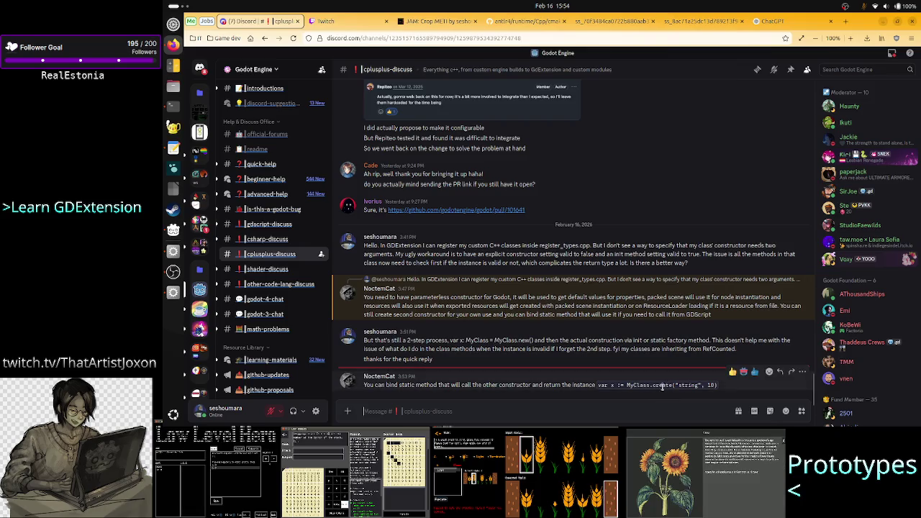
- Highlight 'create' in the Discord reply's MyClass.create() factory example, then return to the Godot editor
{"action": "double_click", "coordinate": [662, 385]}
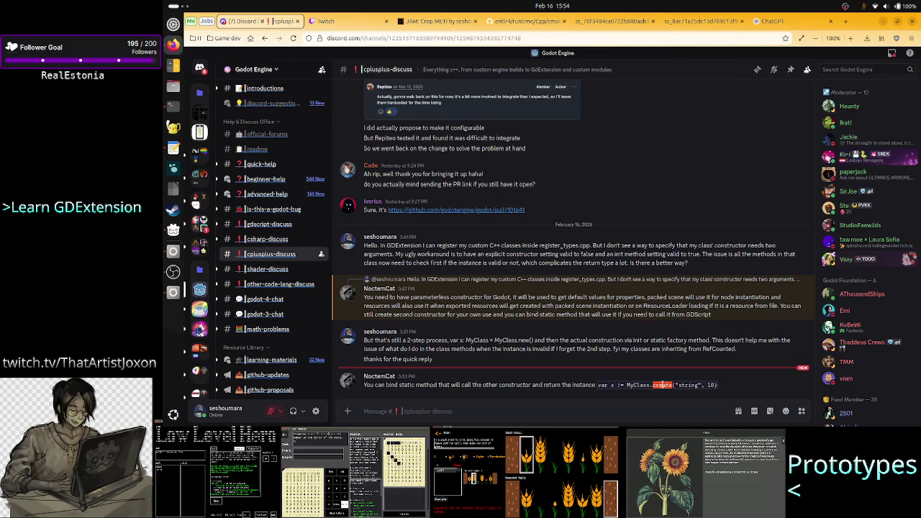
{"action": "left_click", "coordinate": [364, 411]}
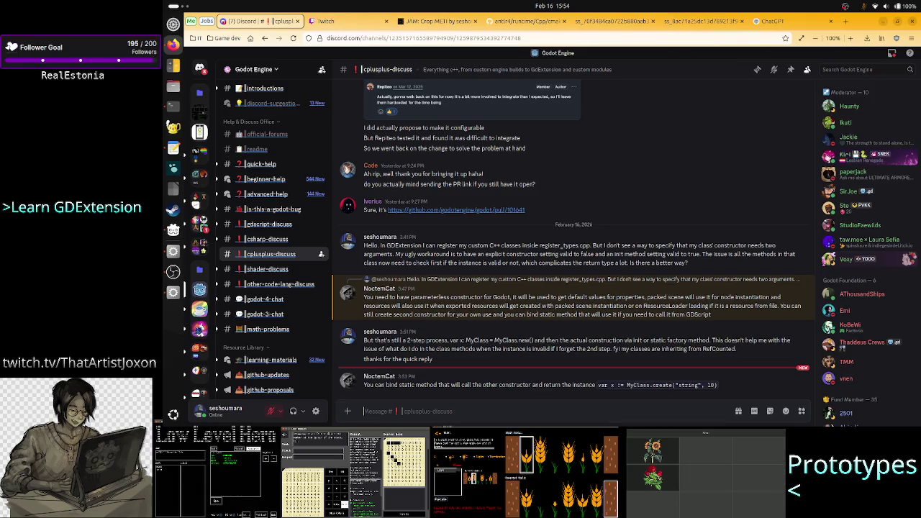
{"action": "double_click", "coordinate": [662, 385]}
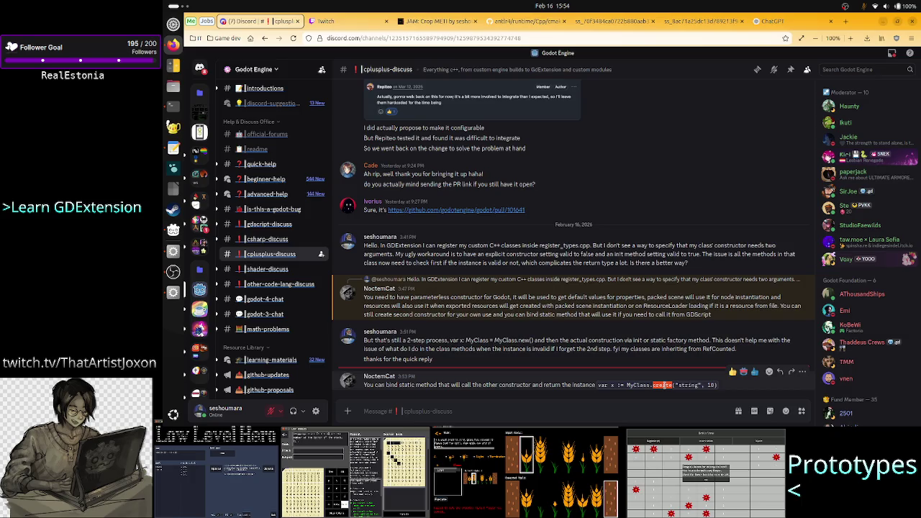
{"action": "left_click", "coordinate": [663, 385]}
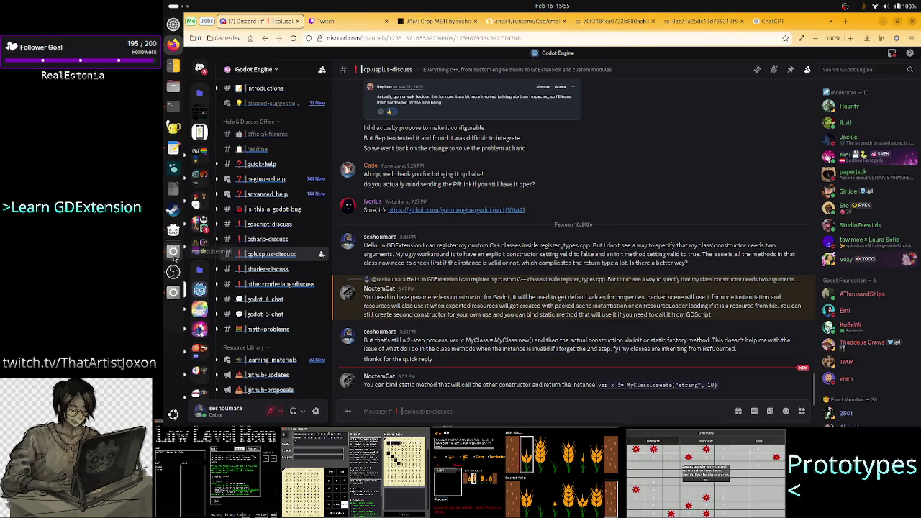
{"action": "left_click", "coordinate": [174, 296]}
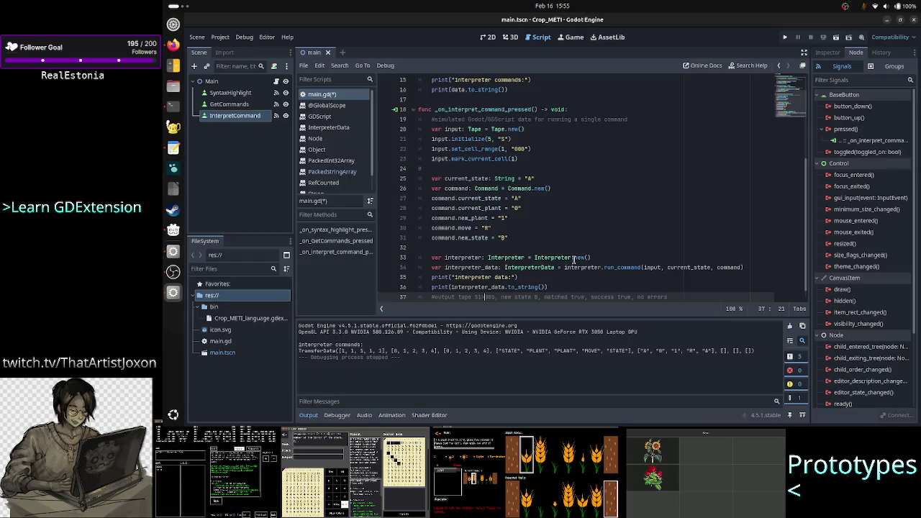
- Start a new line 23 reading var input: Tape = Tape::create, checking the syntax in Discord
{"action": "left_click_drag", "start_coordinate": [596, 257], "coordinate": [570, 258]}
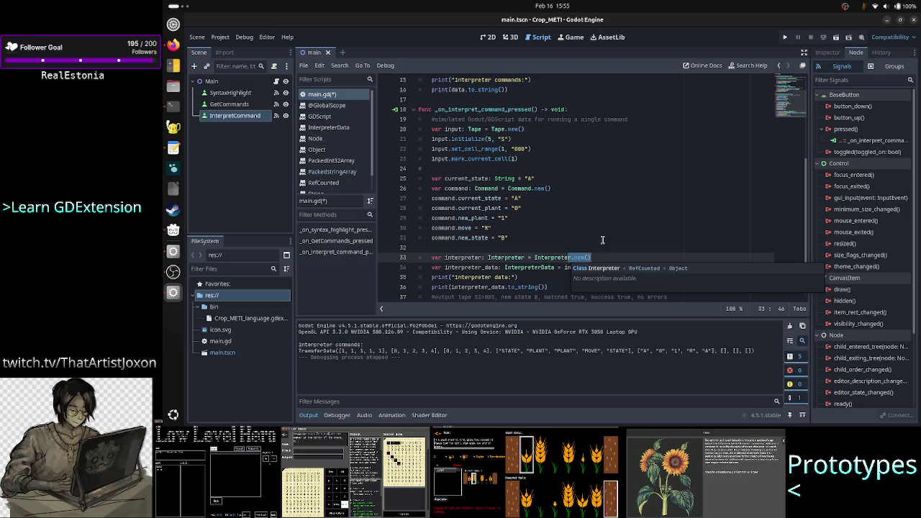
{"action": "left_click_drag", "start_coordinate": [538, 129], "coordinate": [492, 129]}
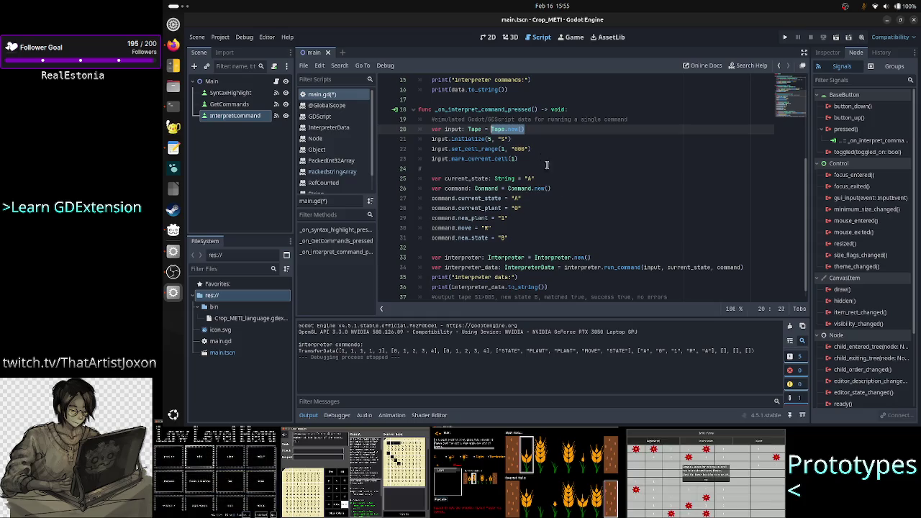
{"action": "left_click", "coordinate": [522, 138]}
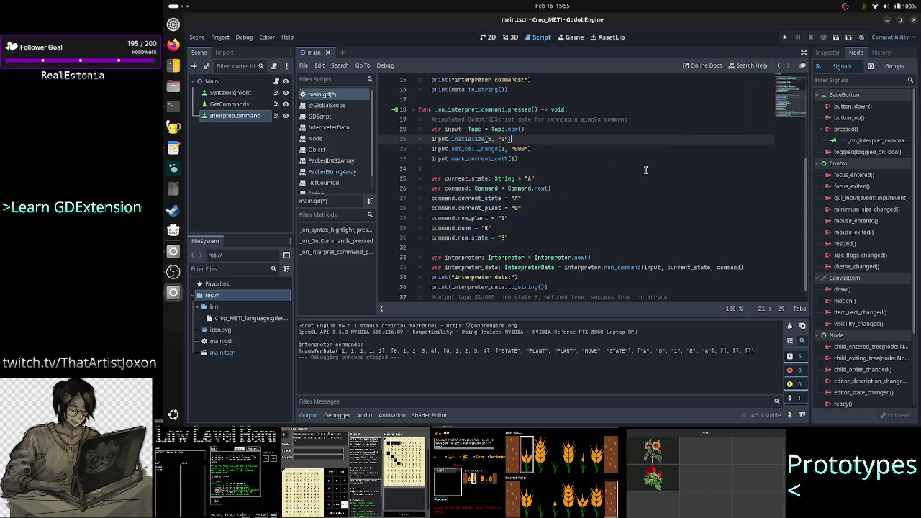
{"action": "key", "text": "Return"}
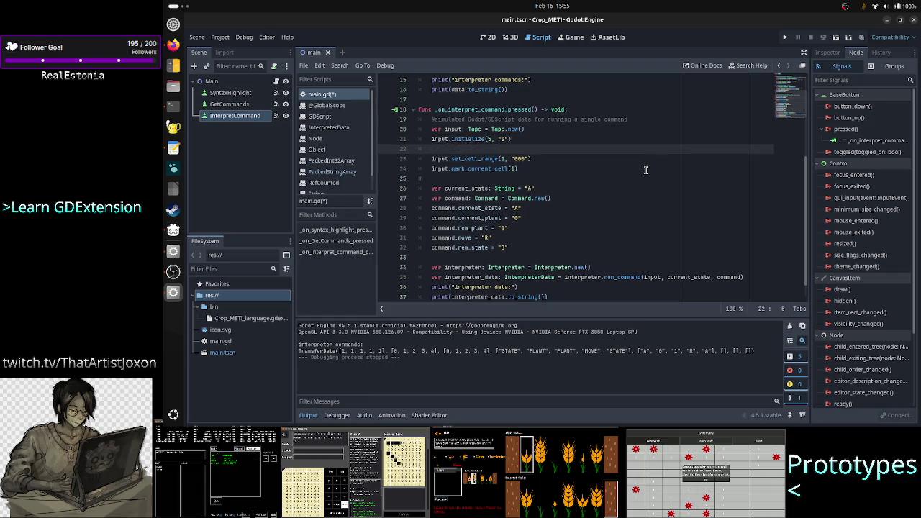
{"action": "key", "text": "Return"}
{"action": "key", "text": "Return"}
{"action": "key", "text": "Up"}
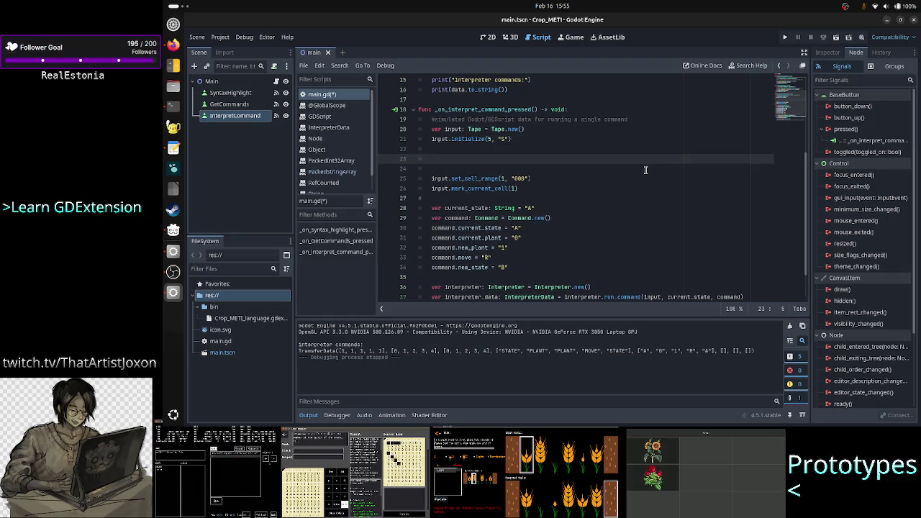
{"action": "type", "text": "var inpu"}
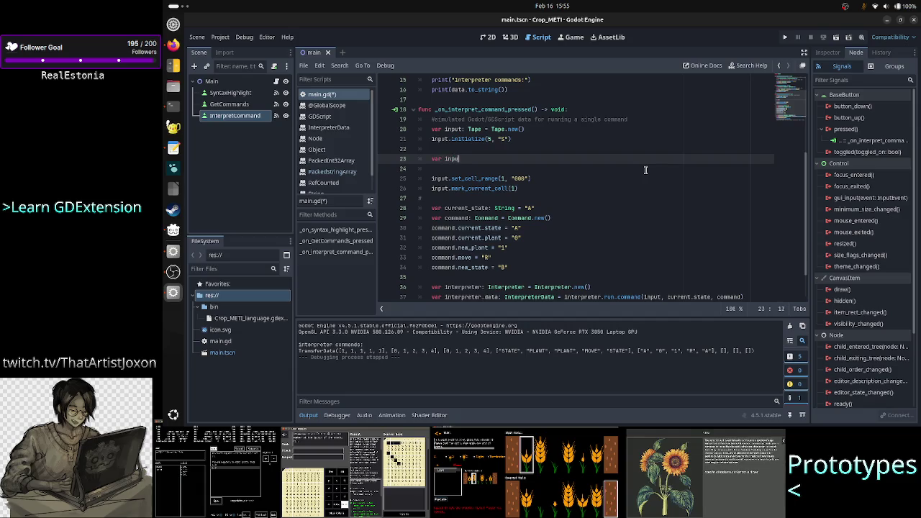
{"action": "type", "text": "t: Tape ="}
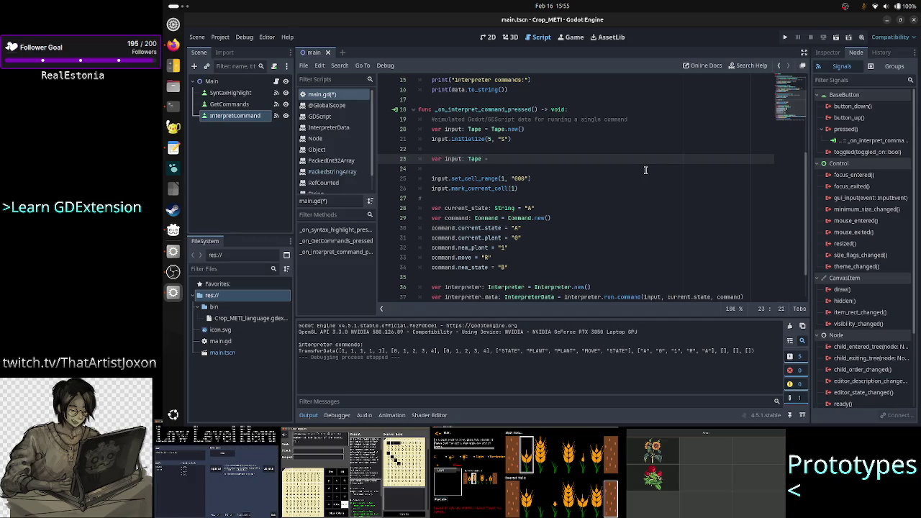
{"action": "type", "text": " Ta"}
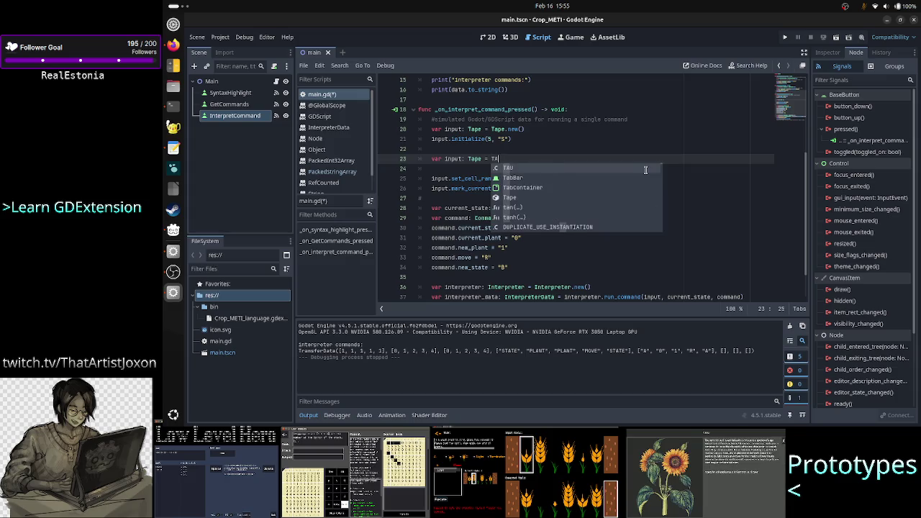
{"action": "type", "text": "pe::"}
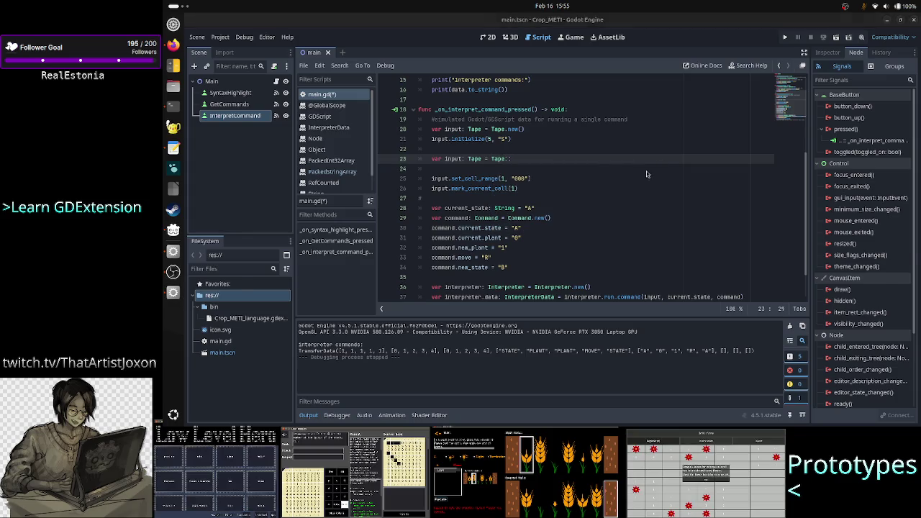
{"action": "key", "text": "alt+Tab"}
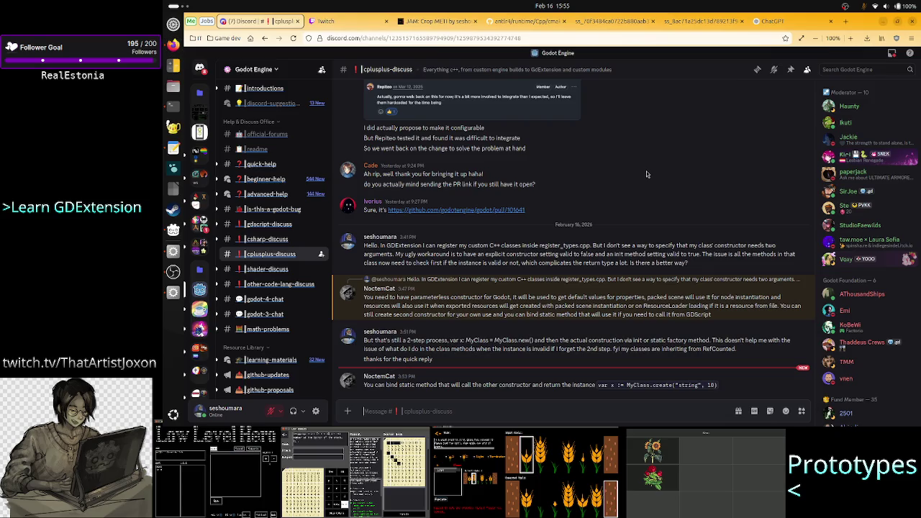
{"action": "key", "text": "alt+Tab"}
{"action": "type", "text": "reate"}
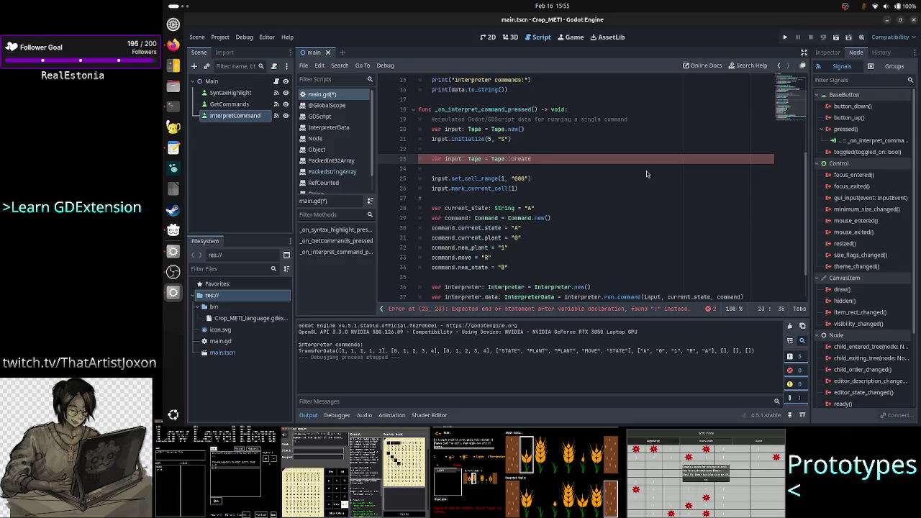
{"action": "key", "text": "alt+Tab"}
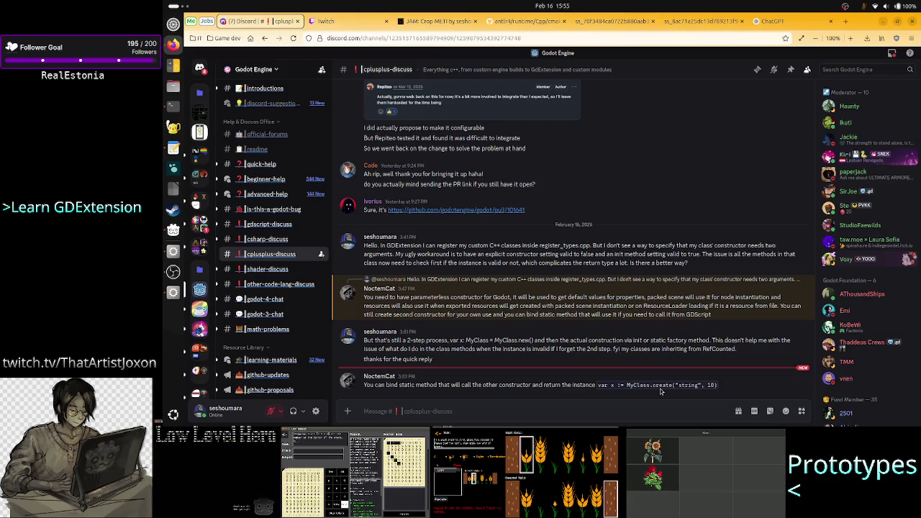
{"action": "key", "text": "alt+Tab"}
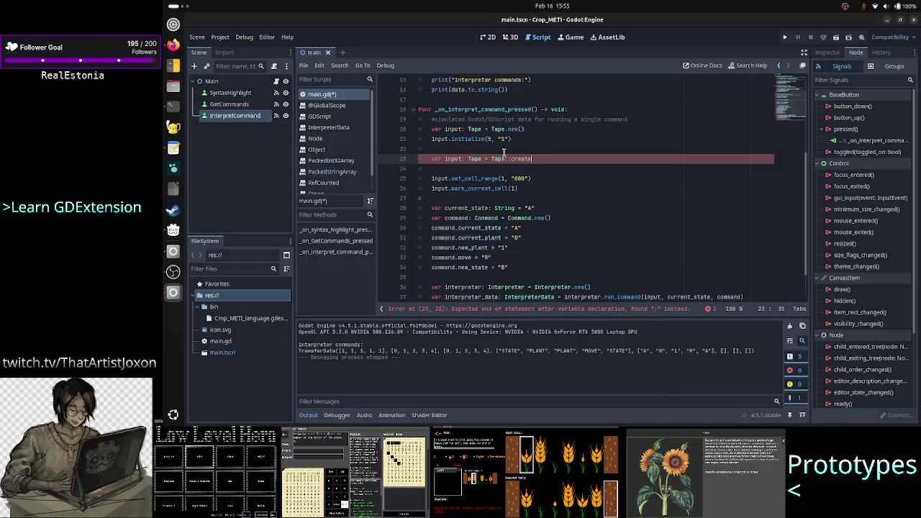
- Complete the call as Tape::create(5, "S") and compare it with the Tape.new() line 20
{"action": "double_click", "coordinate": [521, 158]}
{"action": "key", "text": "Left"}
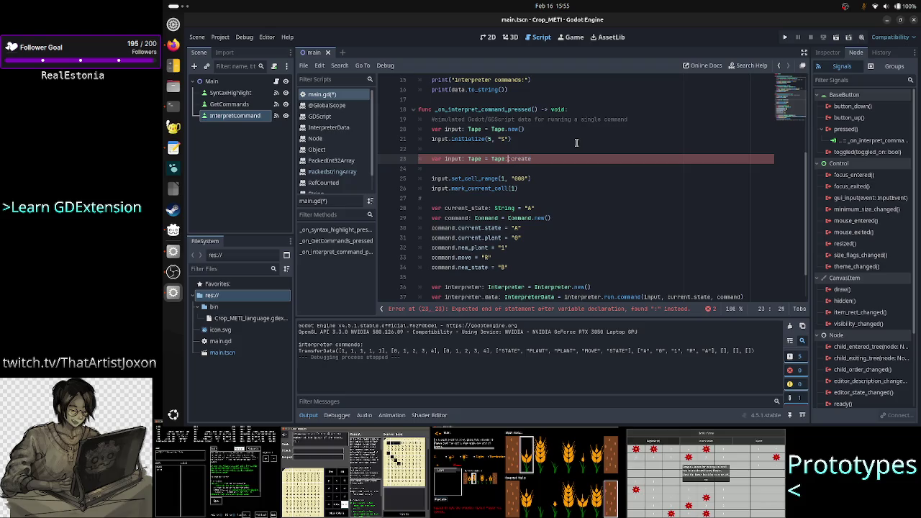
{"action": "key", "text": "End"}
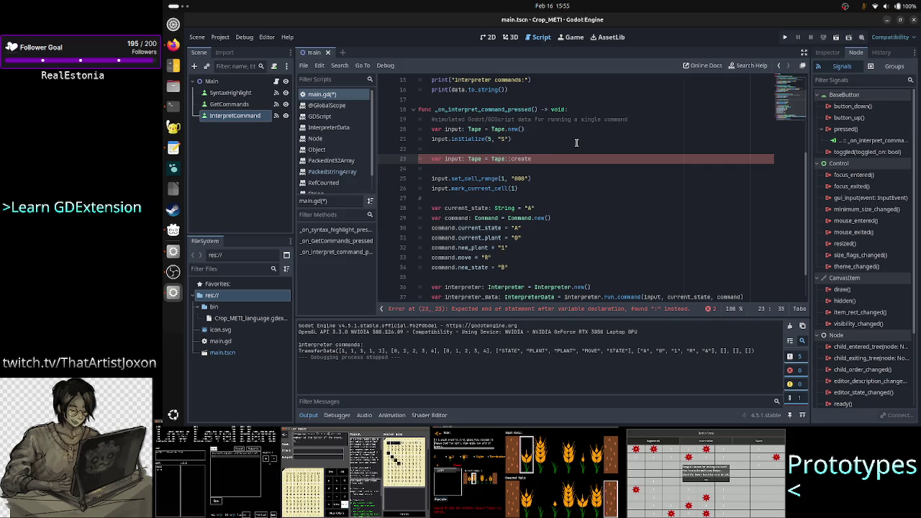
{"action": "key", "text": "alt+Tab"}
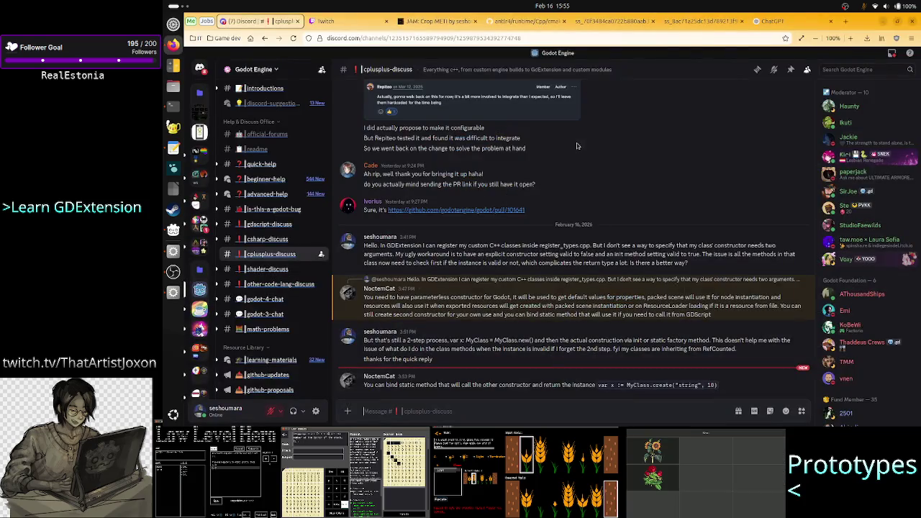
{"action": "key", "text": "alt+Tab"}
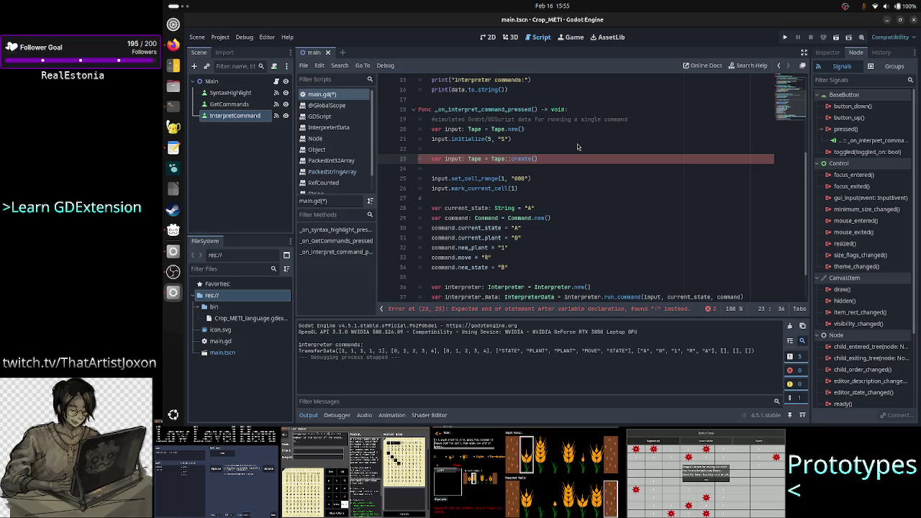
{"action": "type", "text": "5, \""}
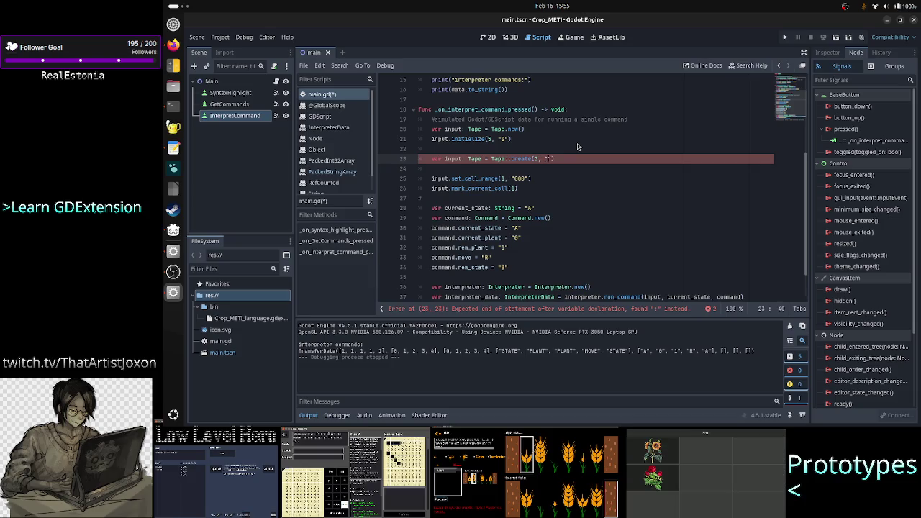
{"action": "type", "text": "S"}
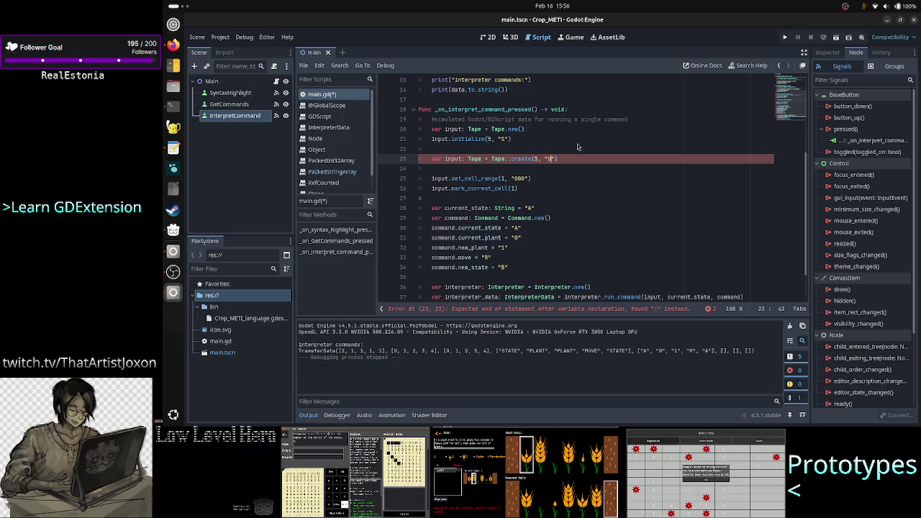
{"action": "key", "text": "Up"}
{"action": "key", "text": "Up"}
{"action": "key", "text": "Up"}
{"action": "key", "text": "Down"}
{"action": "key", "text": "shift+ctrl+Left"}
{"action": "key", "text": "shift+ctrl+Left"}
{"action": "key", "text": "shift+ctrl+Left"}
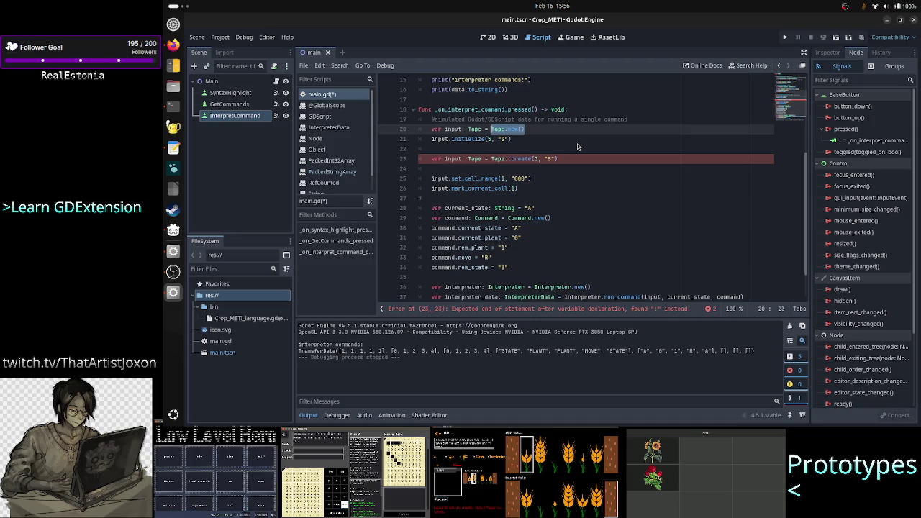
- Compare Tape::create on line 23 with the Tape.new(), initialize and Command.new() calls, then go to Discord
{"action": "left_click_drag", "start_coordinate": [555, 217], "coordinate": [508, 218]}
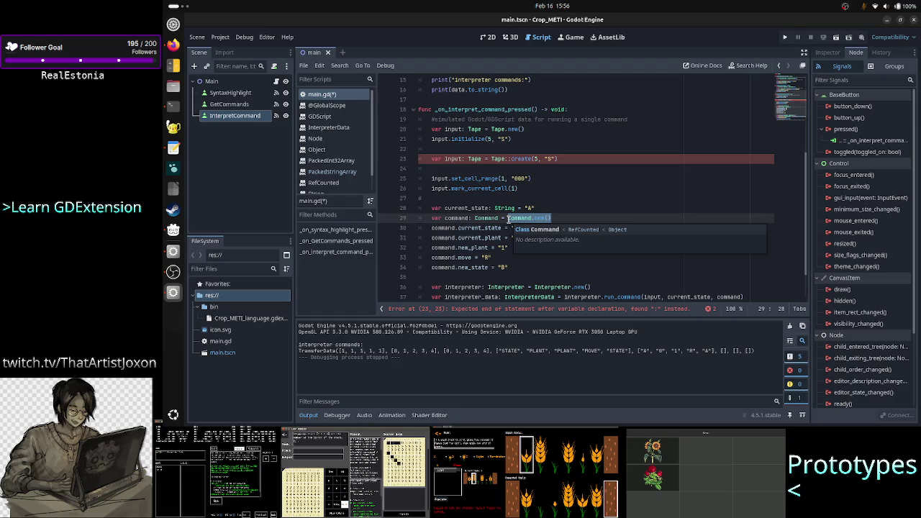
{"action": "left_click", "coordinate": [494, 158]}
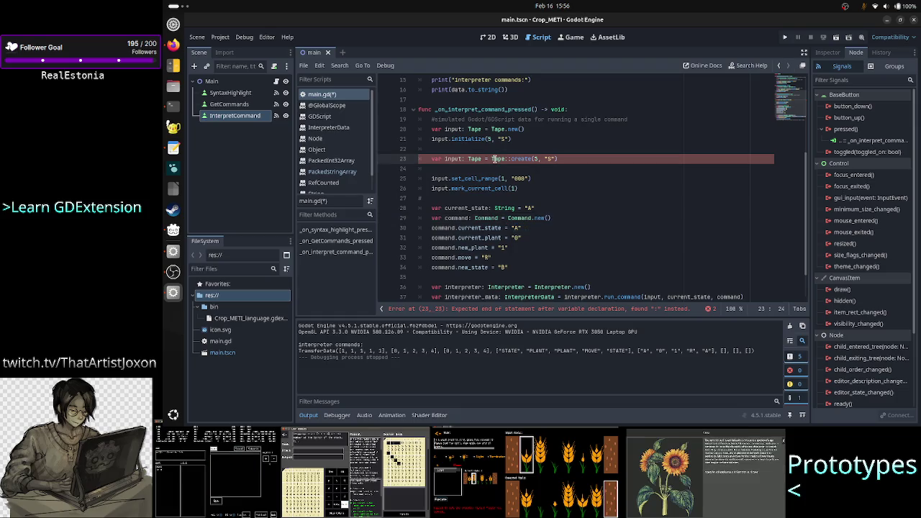
{"action": "double_click", "coordinate": [493, 158]}
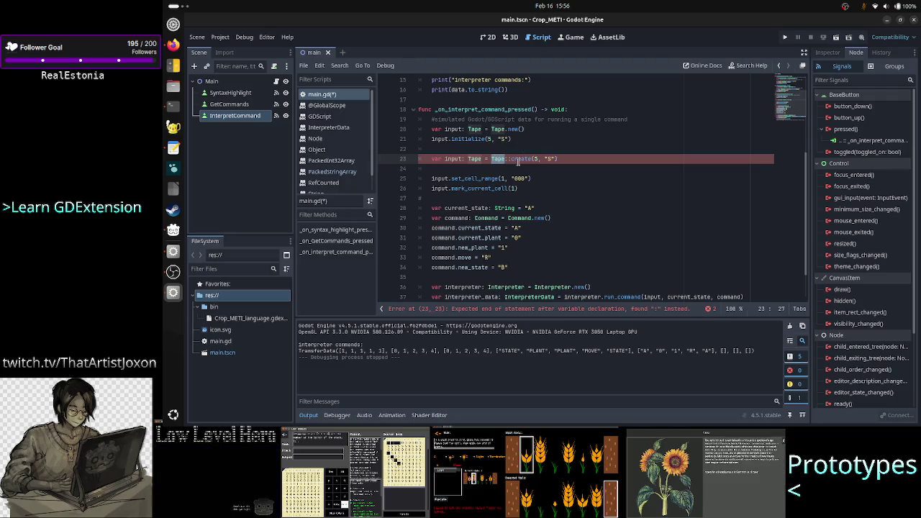
{"action": "double_click", "coordinate": [498, 129]}
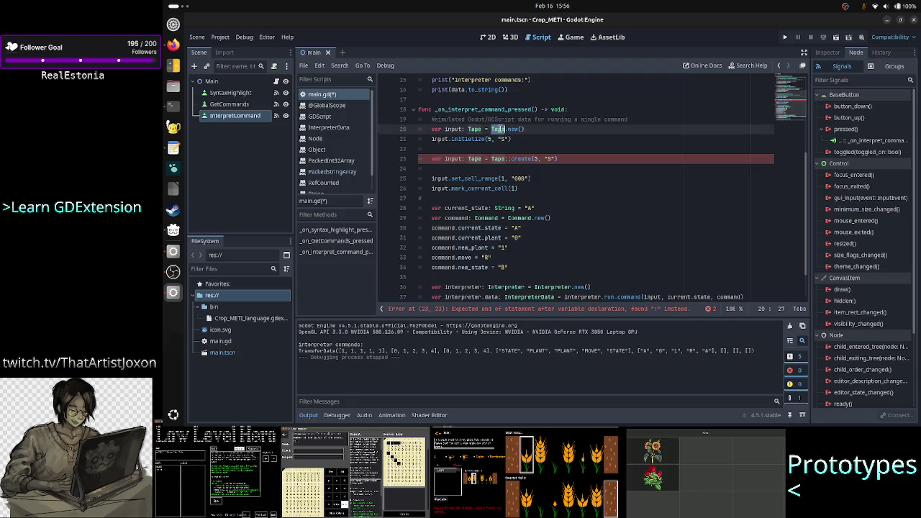
{"action": "double_click", "coordinate": [468, 139]}
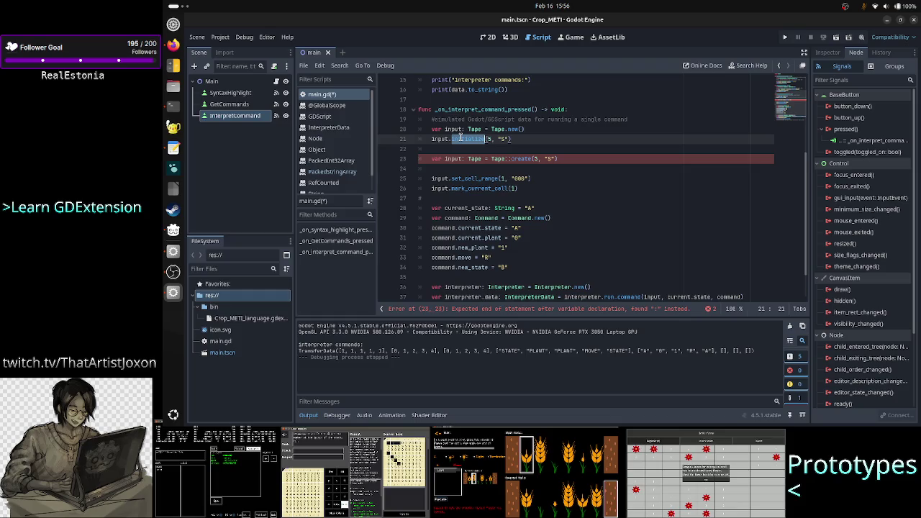
{"action": "double_click", "coordinate": [521, 158]}
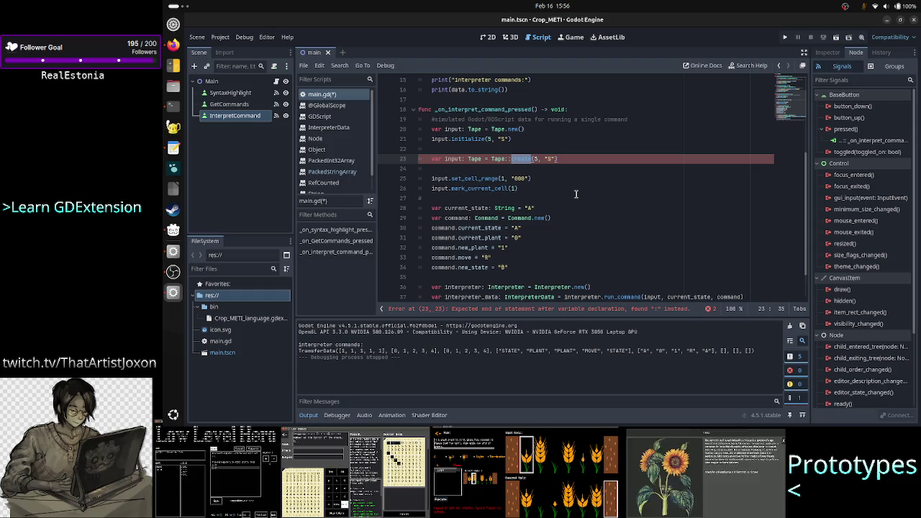
{"action": "left_click", "coordinate": [563, 159]}
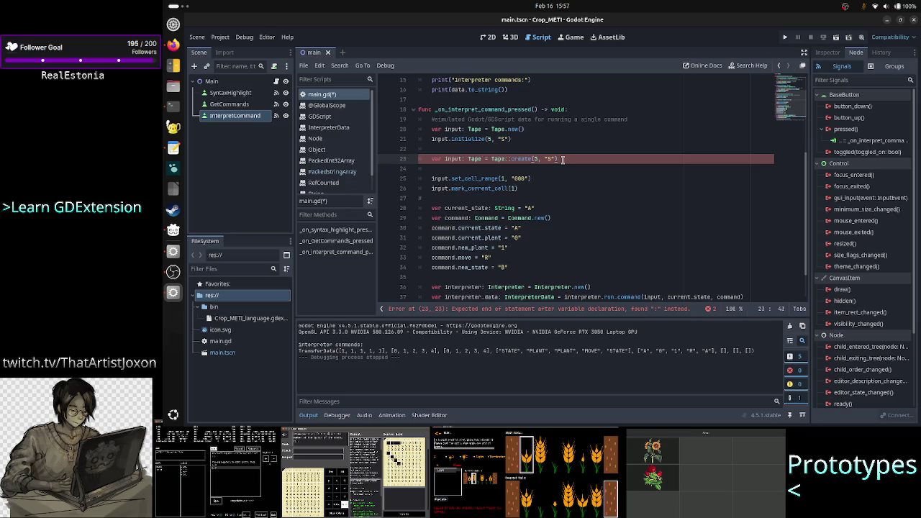
{"action": "key", "text": "alt+Tab"}
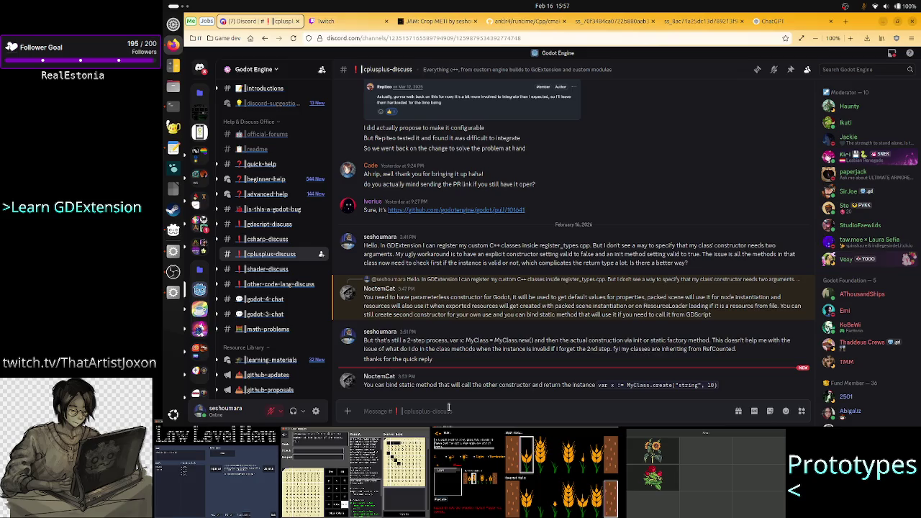
- Draft the reply 'Ah, I see. So it's not a 2-step process like I thought (MyClass.new() and x.init()). That works, thanks'
{"action": "type", "text": "Ah, I see. S"}
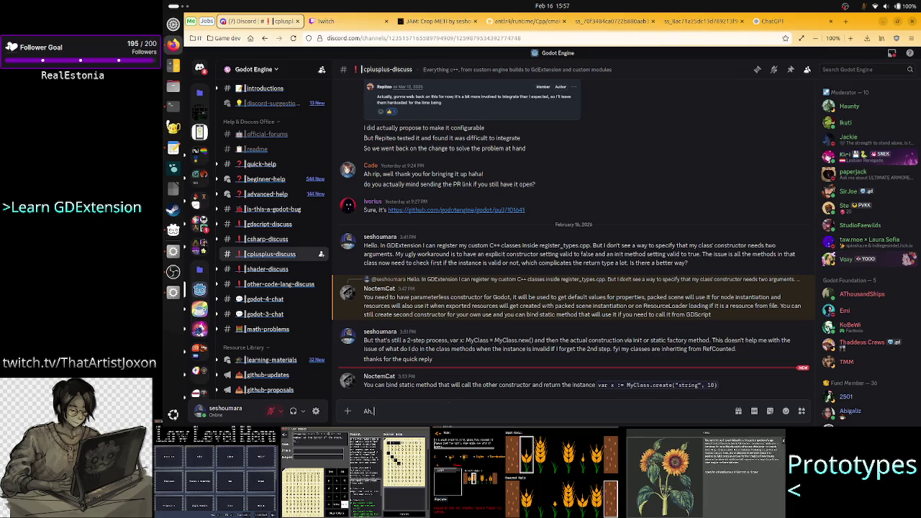
{"action": "type", "text": "o it's not"}
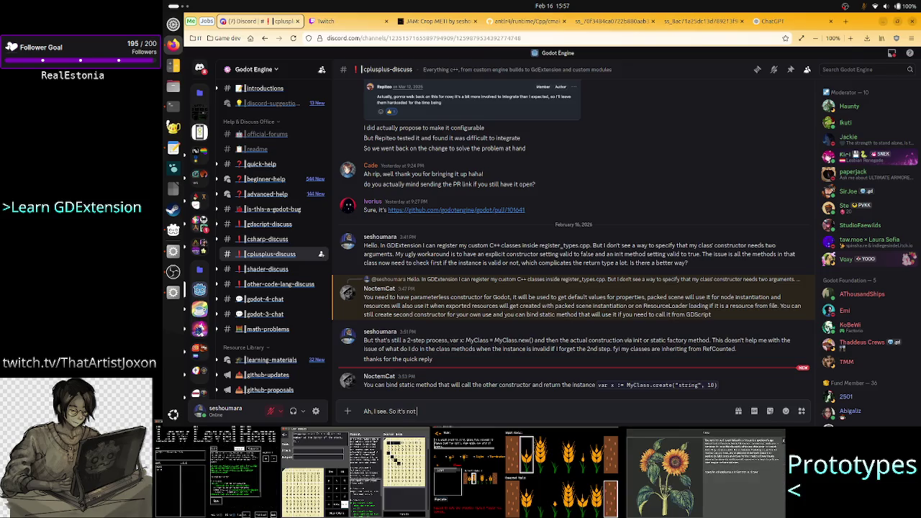
{"action": "type", "text": " a 2"}
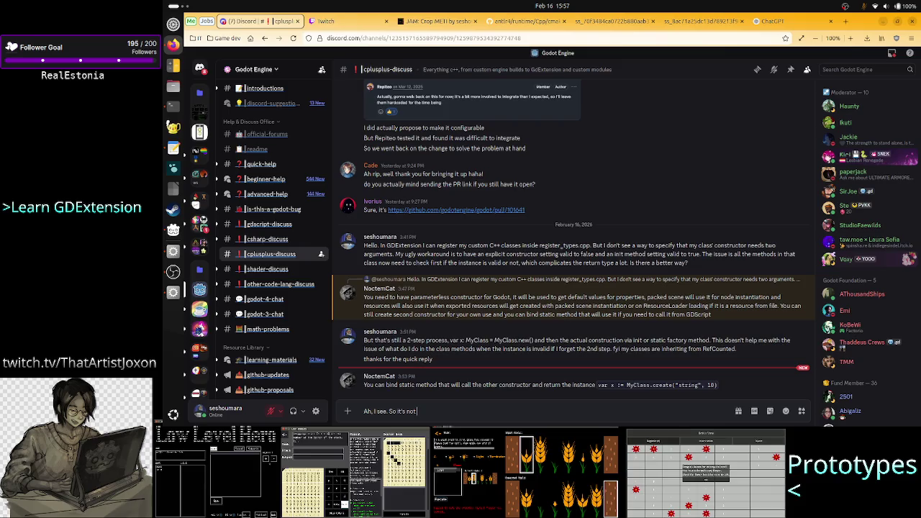
{"action": "type", "text": "-step process like I t"}
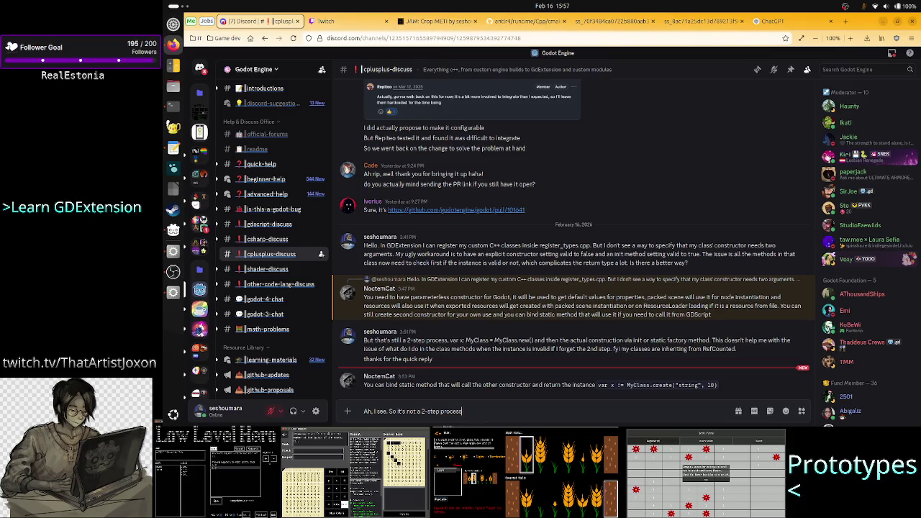
{"action": "type", "text": "hought"}
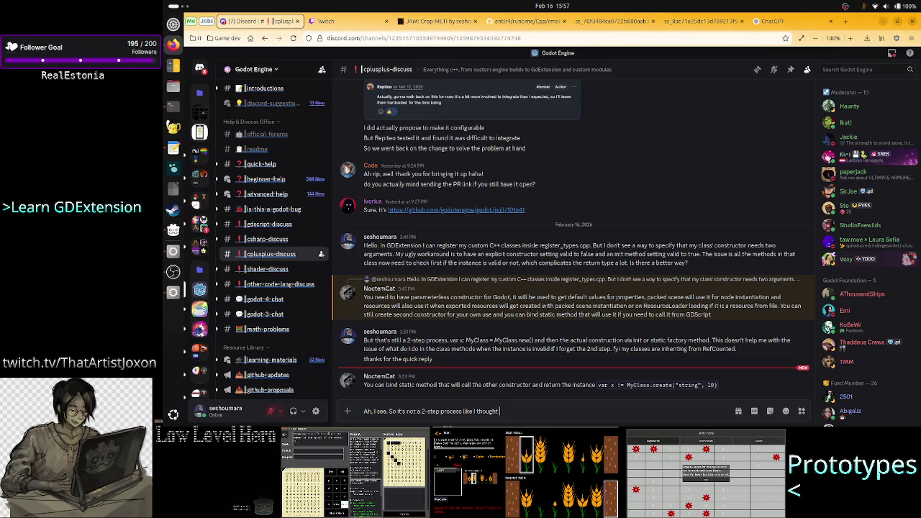
{"action": "type", "text": " (n"}
{"action": "key", "text": "BackSpace"}
{"action": "key", "text": "BackSpace"}
{"action": "type", "text": "MyClass"}
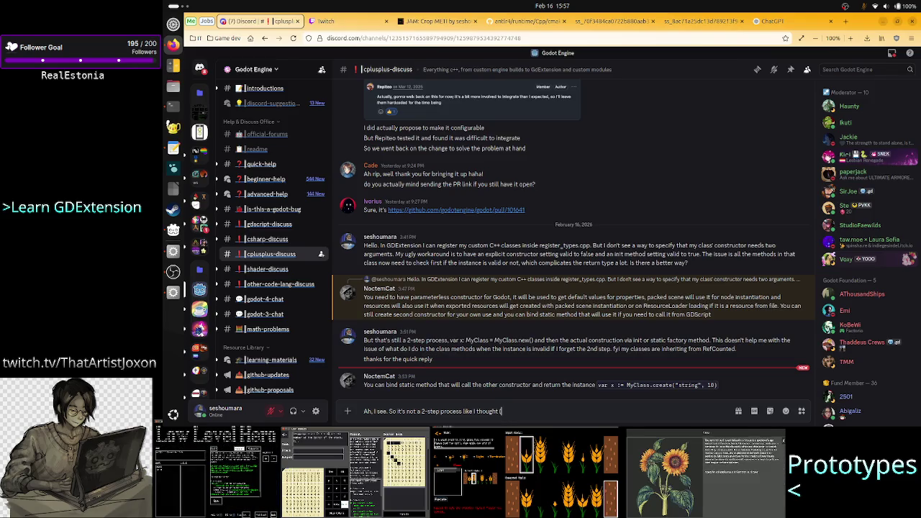
{"action": "type", "text": ".new() and"}
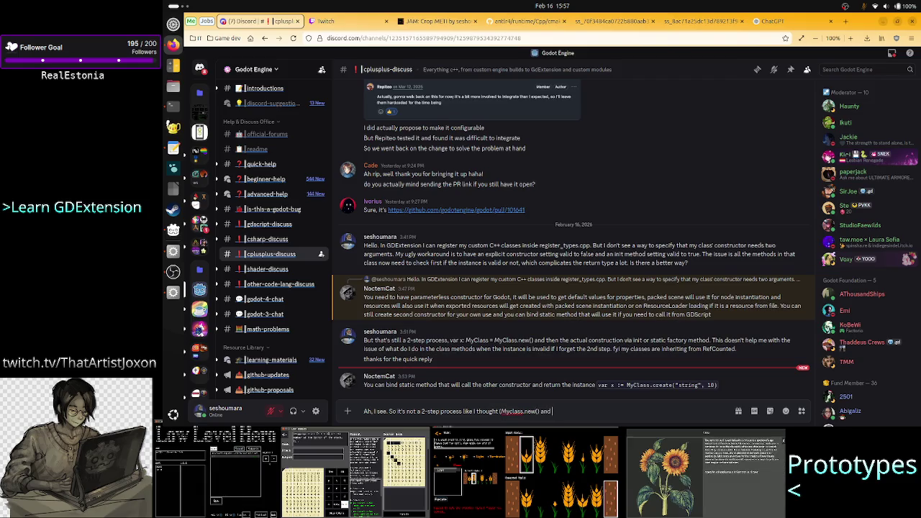
{"action": "type", "text": " x"}
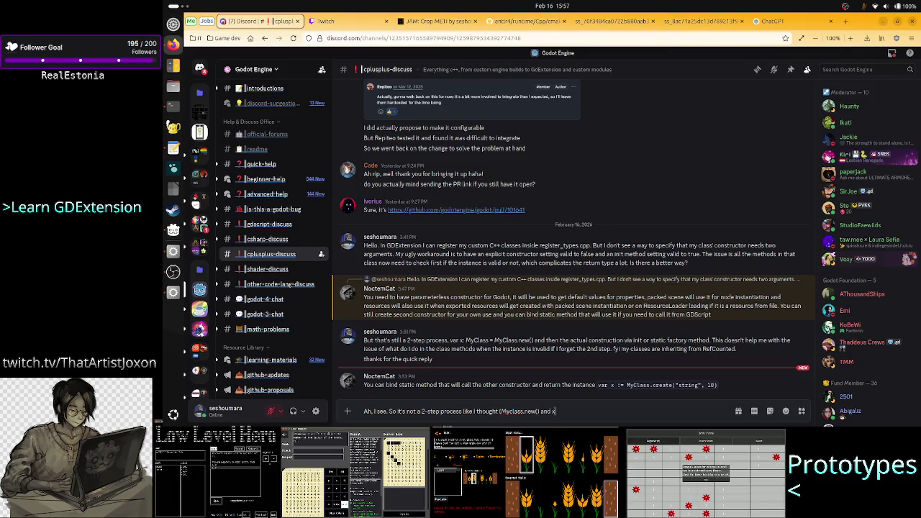
{"action": "type", "text": ".ini"}
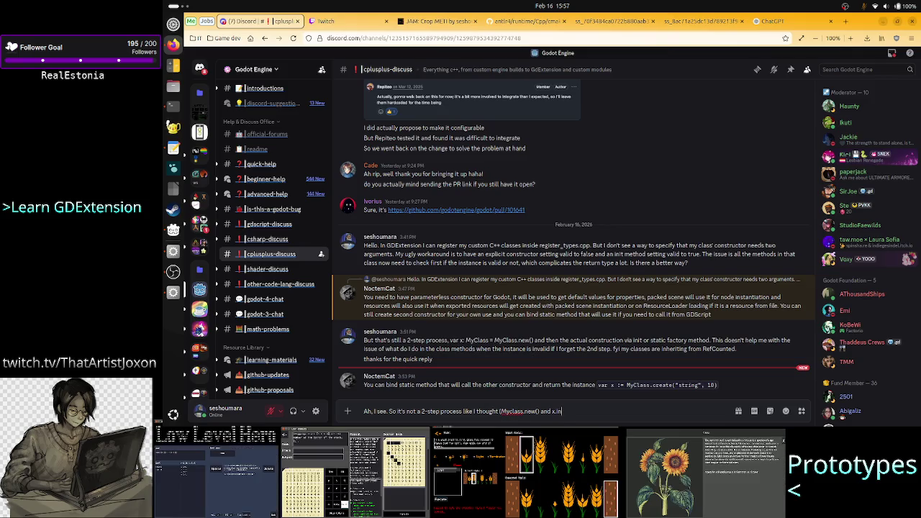
{"action": "type", "text": "t()"}
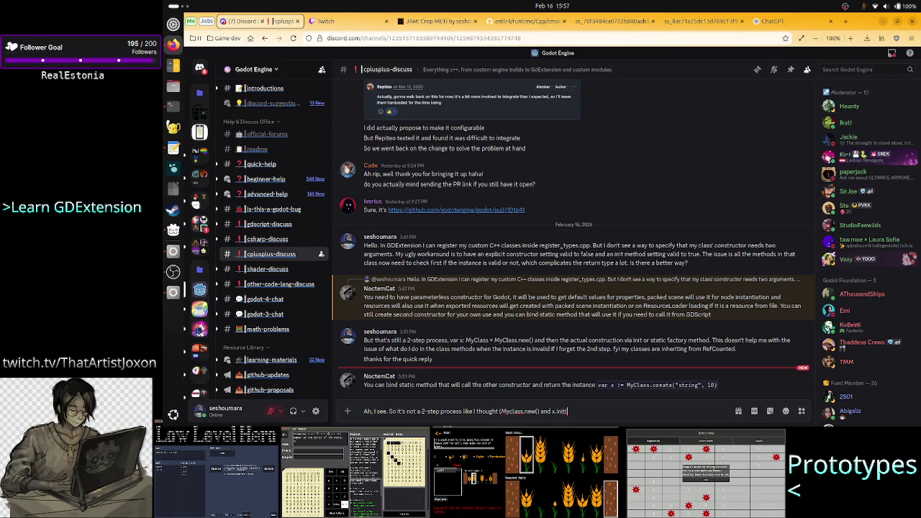
{"action": "type", "text": "). Tha"}
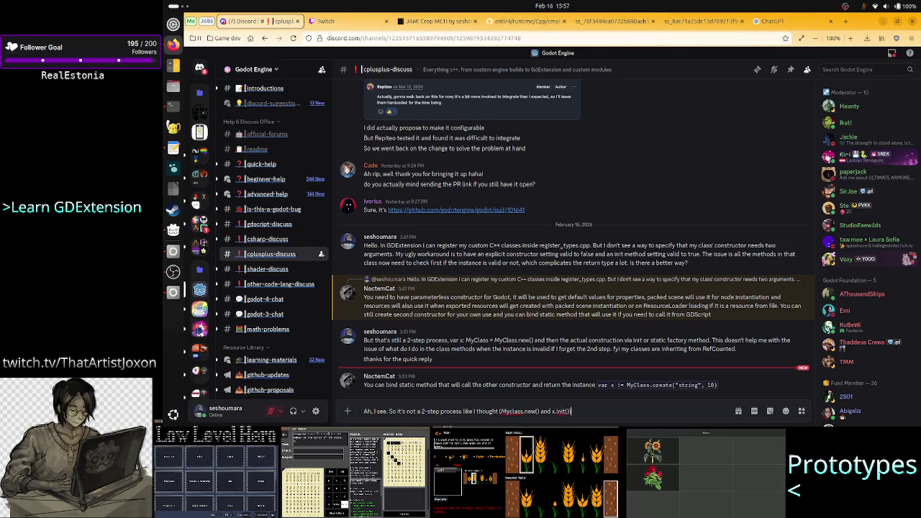
{"action": "type", "text": "t"}
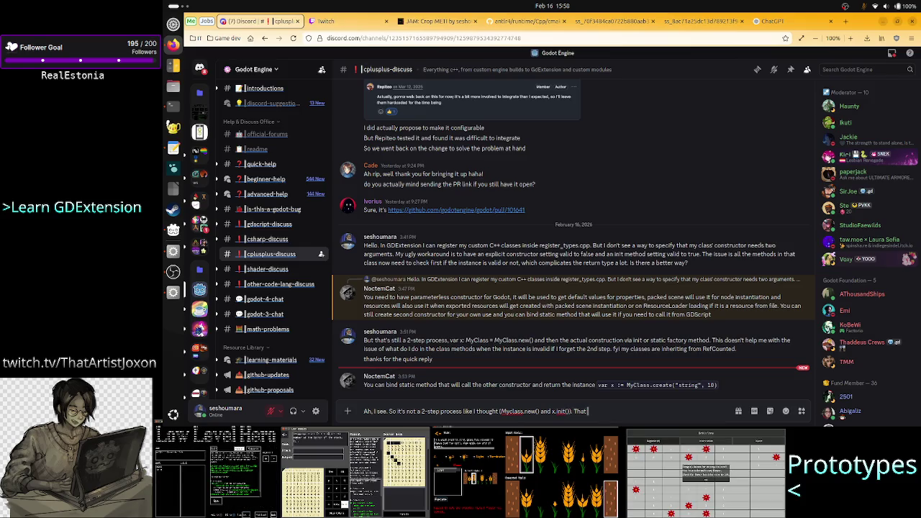
{"action": "type", "text": " works"}
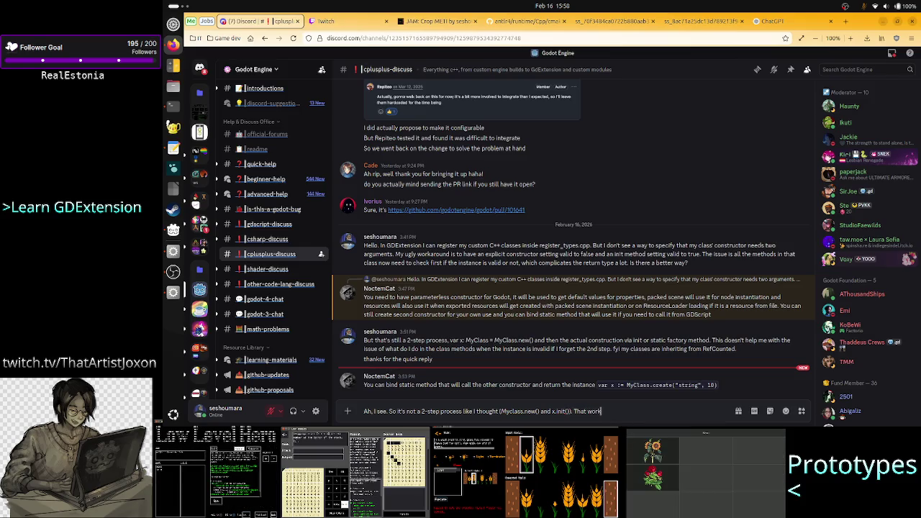
{"action": "type", "text": ", thanks"}
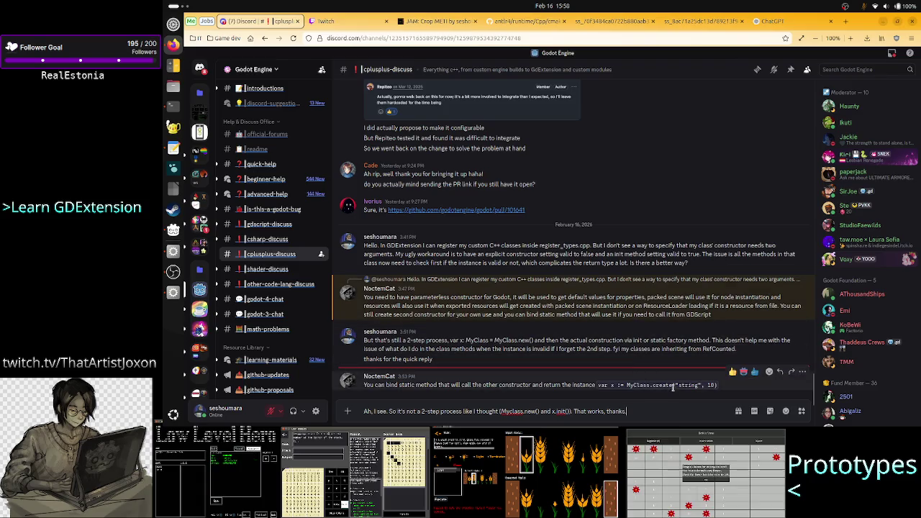
{"action": "key", "text": "ctrl+a"}
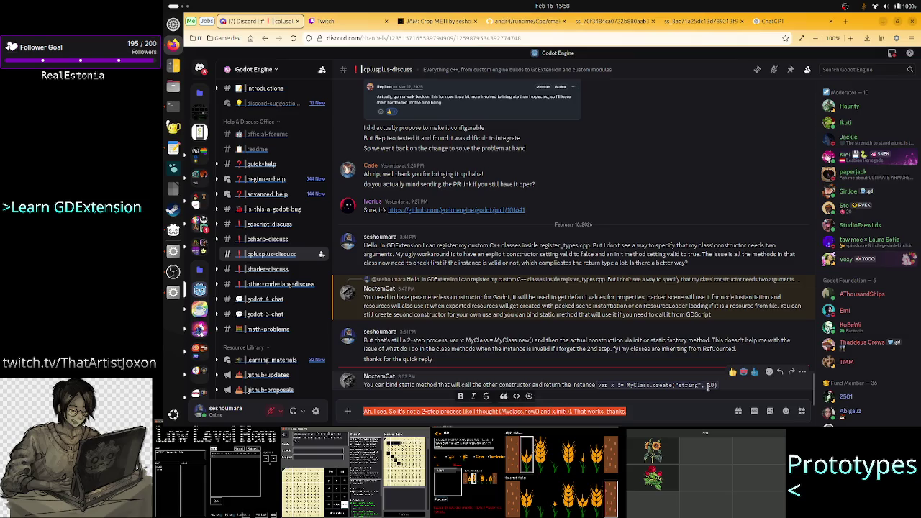
{"action": "key", "text": "End"}
- Select Class.create in the quoted code snippet to check it against the draft
{"action": "left_click_drag", "start_coordinate": [598, 385], "coordinate": [679, 383]}
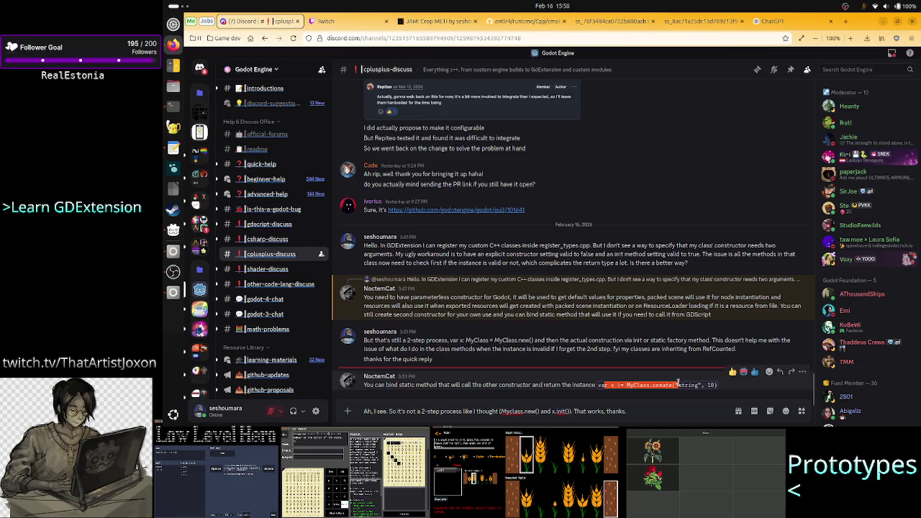
{"action": "left_click", "coordinate": [514, 413]}
{"action": "key", "text": "ctrl+a"}
{"action": "mouse_move", "coordinate": [514, 413]}
{"action": "left_mouse_down"}
{"action": "mouse_move", "coordinate": [557, 416]}
{"action": "mouse_move", "coordinate": [540, 414]}
{"action": "left_mouse_up"}
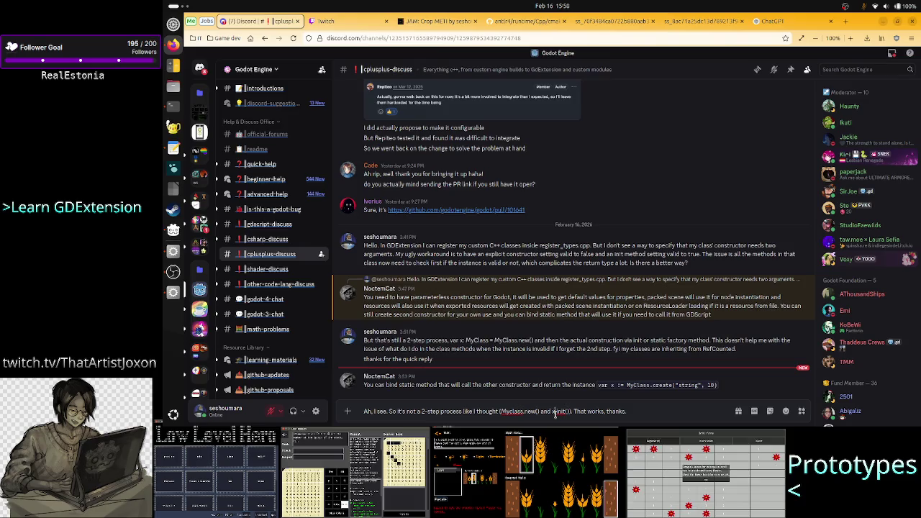
{"action": "left_click_drag", "start_coordinate": [643, 385], "coordinate": [671, 385]}
{"action": "left_click", "coordinate": [671, 385]}
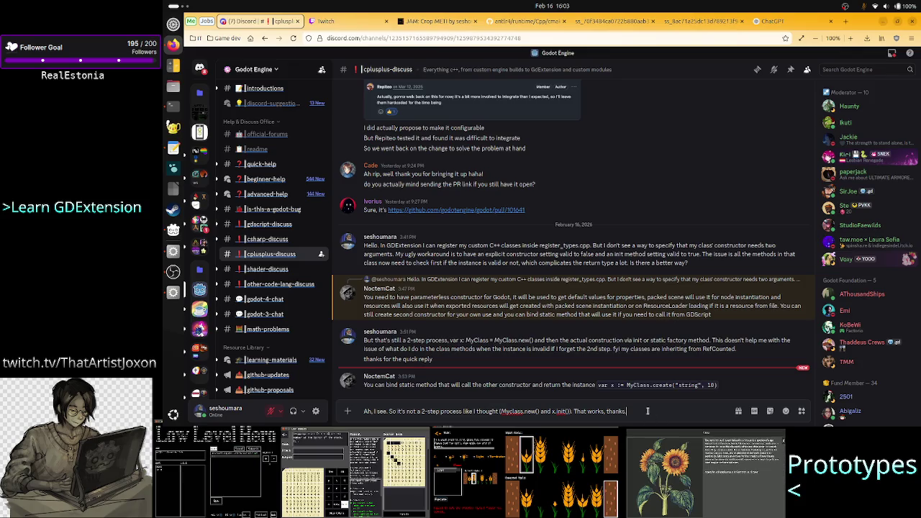
{"action": "key", "text": "ctrl+a"}
{"action": "left_click", "coordinate": [659, 411]}
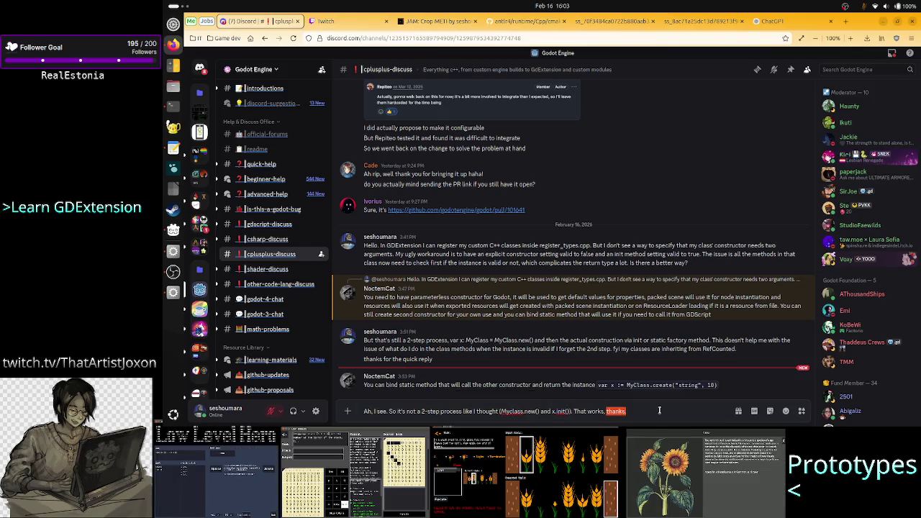
- Reword the draft ending to 'works, as long as I remember to do it like that, because all my other classe'
{"action": "key", "text": "shift+Left"}
{"action": "key", "text": "shift+Left"}
{"action": "key", "text": "shift+Left"}
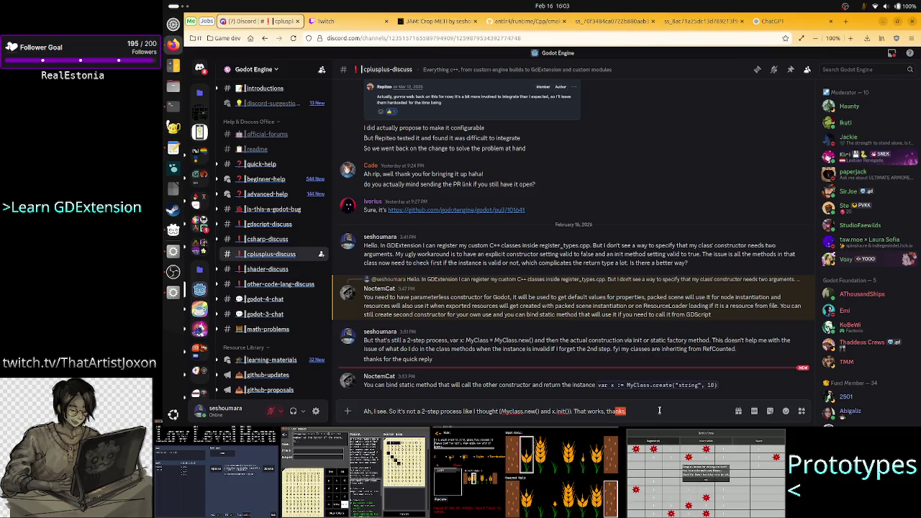
{"action": "key", "text": "Right"}
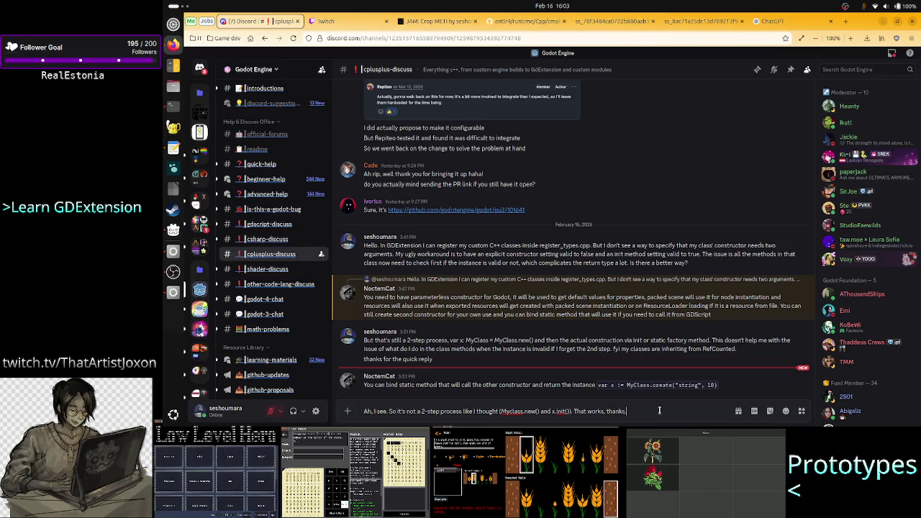
{"action": "type", "text": "."}
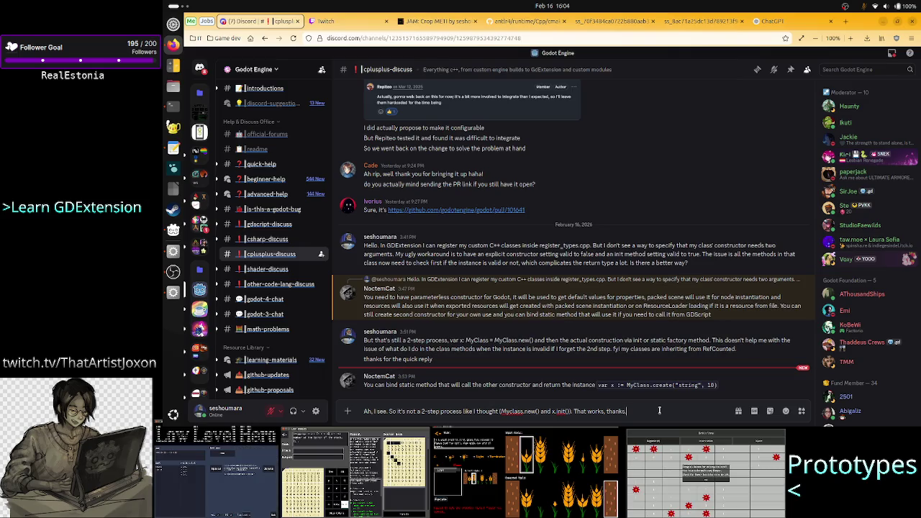
{"action": "key", "text": "BackSpace"}
{"action": "key", "text": "BackSpace"}
{"action": "key", "text": "BackSpace"}
{"action": "type", "text": "works"}
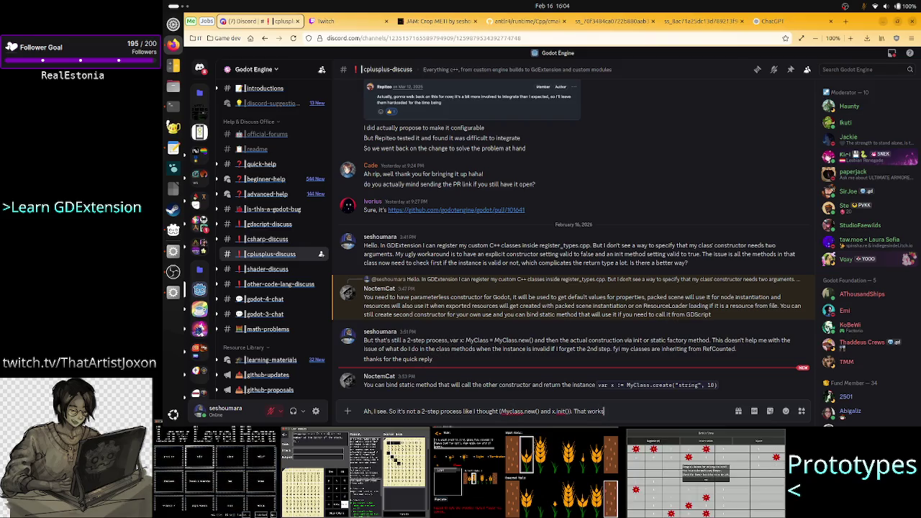
{"action": "type", "text": ","}
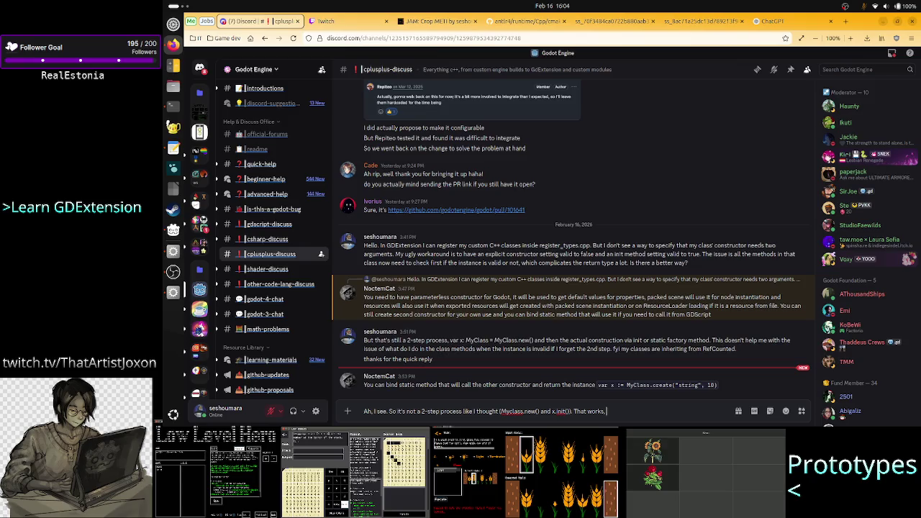
{"action": "type", "text": " as long as"}
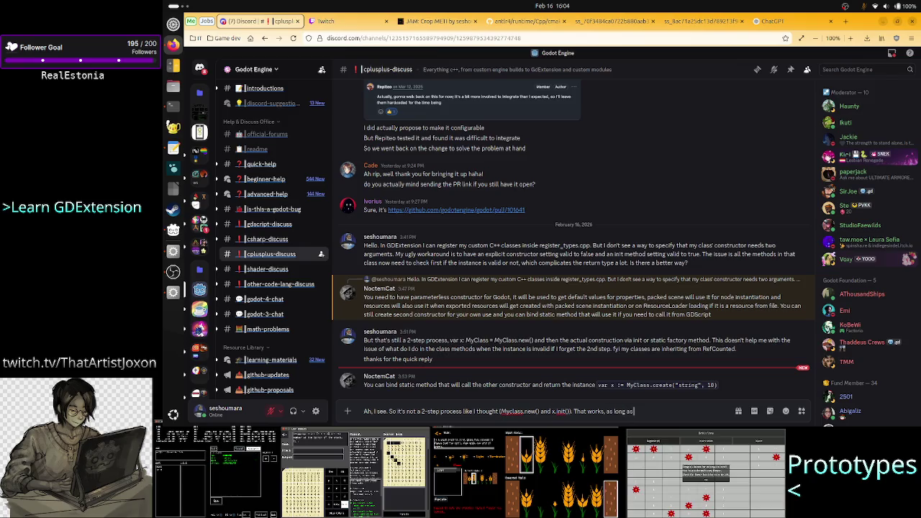
{"action": "type", "text": " I reme"}
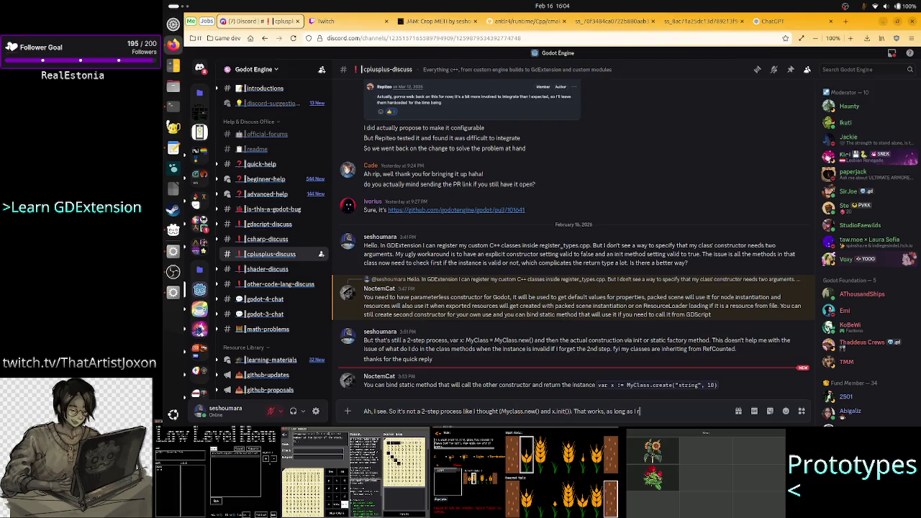
{"action": "type", "text": "mber "}
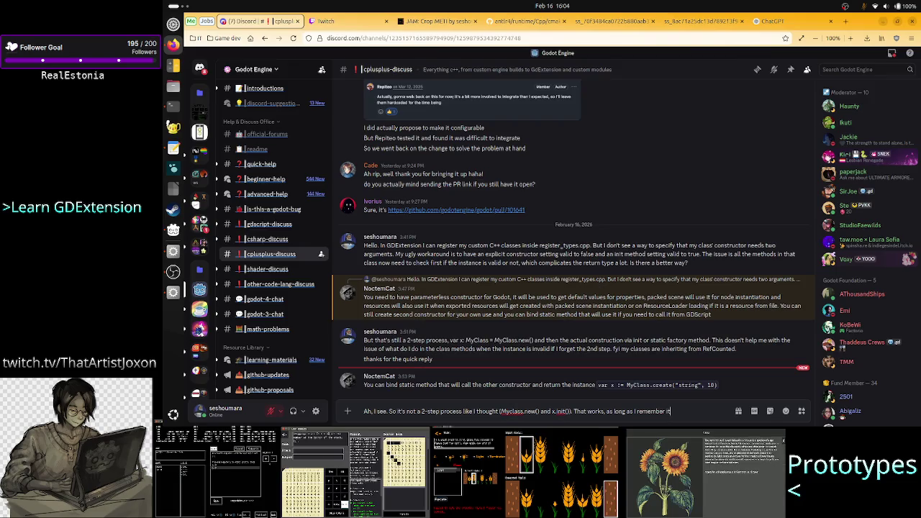
{"action": "type", "text": "to do it like that, be"}
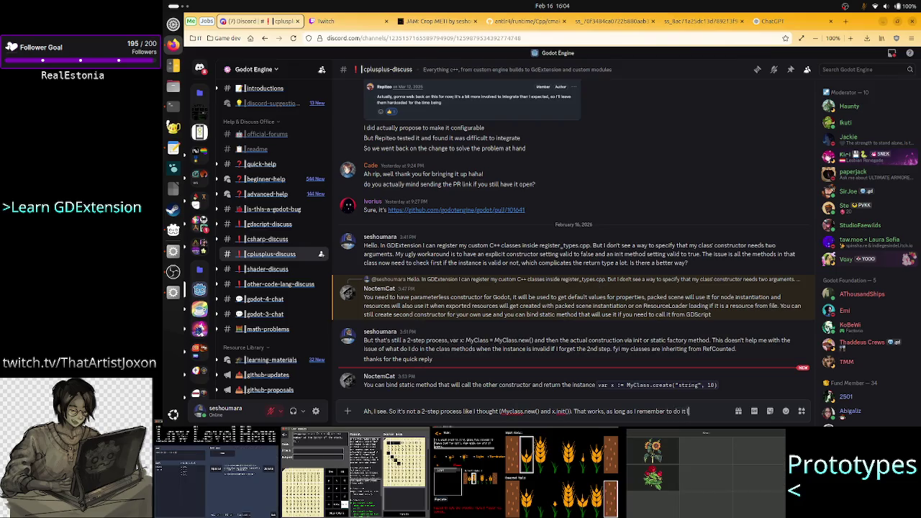
{"action": "type", "text": "cause al"}
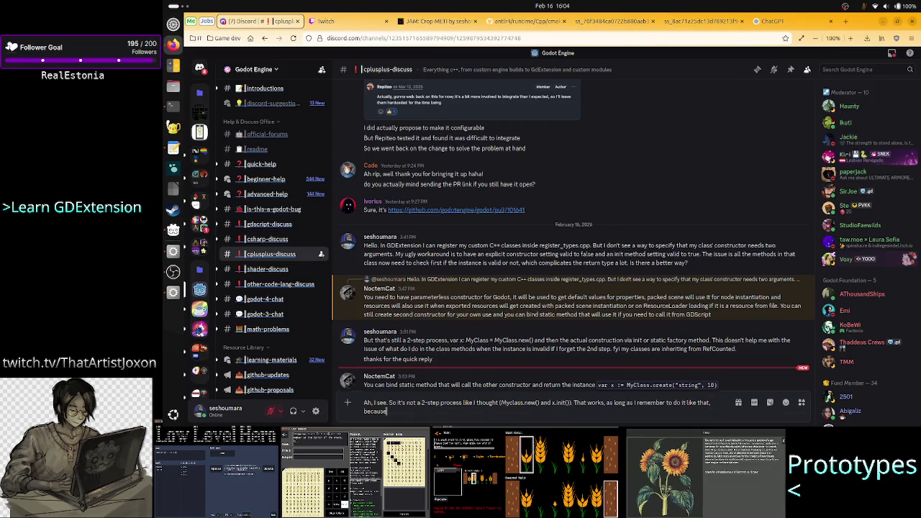
{"action": "type", "text": "l my other cla"}
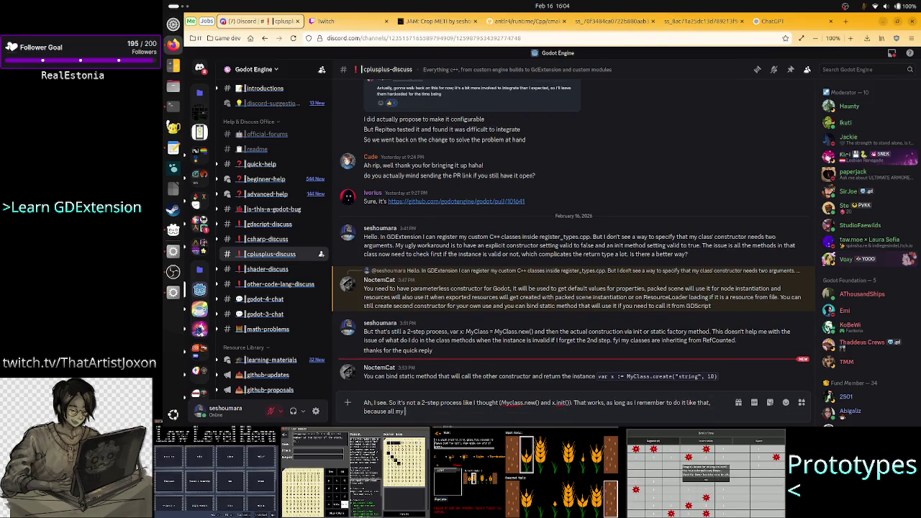
{"action": "type", "text": "sse"}
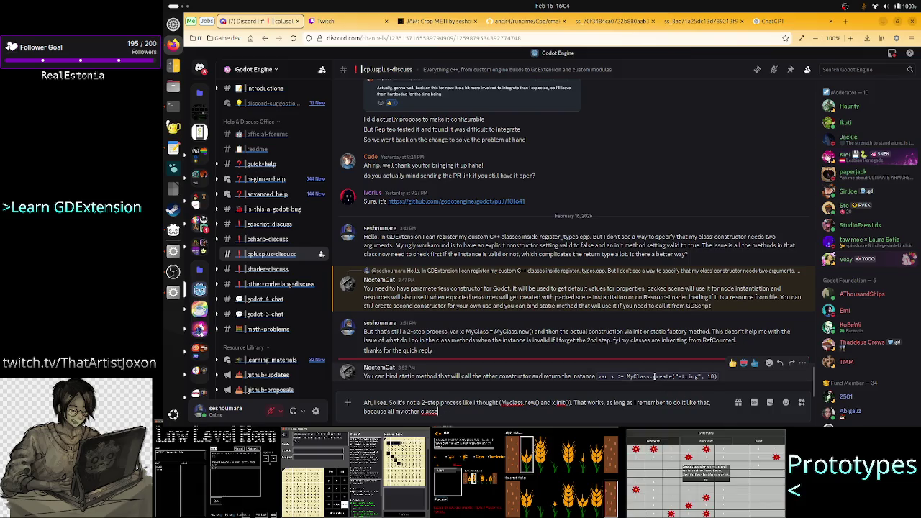
{"action": "left_click_drag", "start_coordinate": [654, 377], "coordinate": [673, 377]}
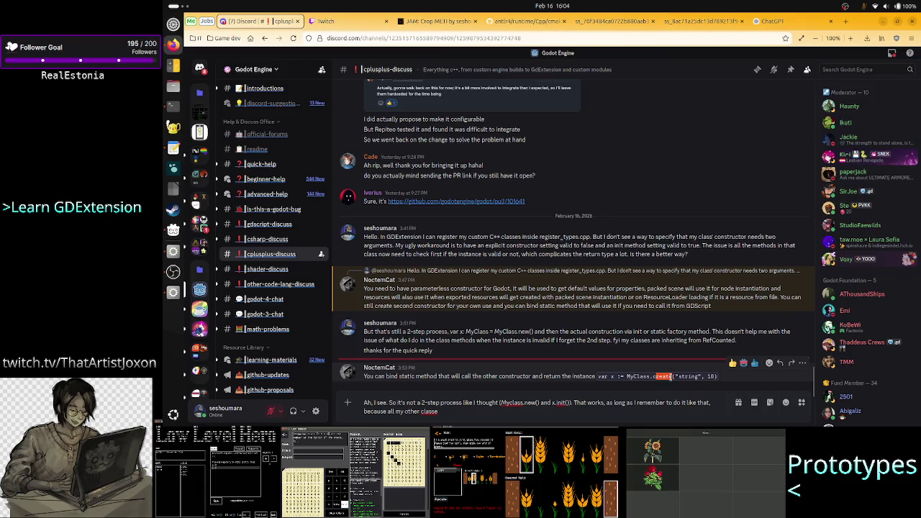
{"action": "key", "text": "alt+Tab"}
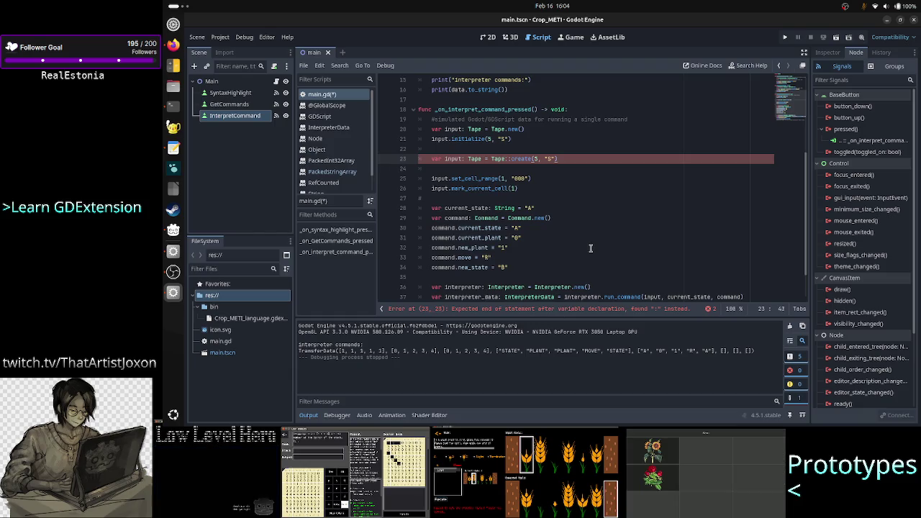
{"action": "scroll", "coordinate": [590, 248], "scroll_direction": "down", "scroll_amount": 1}
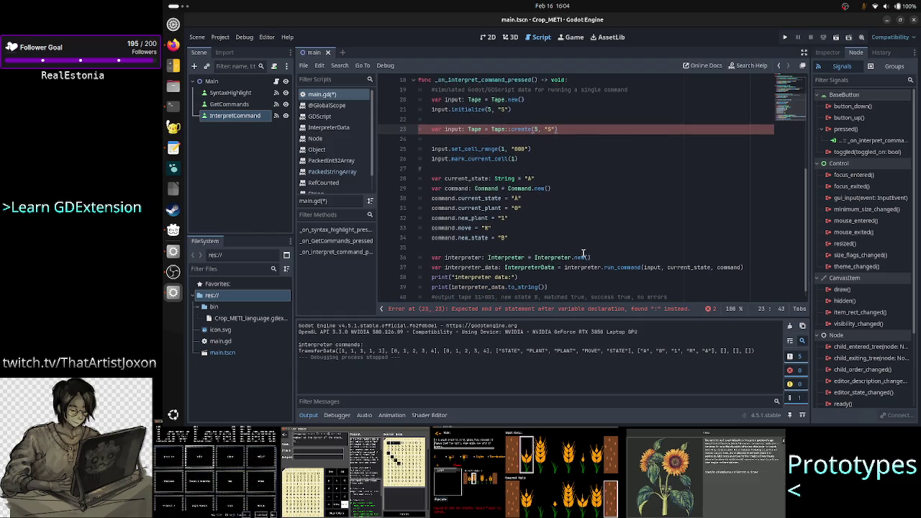
{"action": "double_click", "coordinate": [579, 257]}
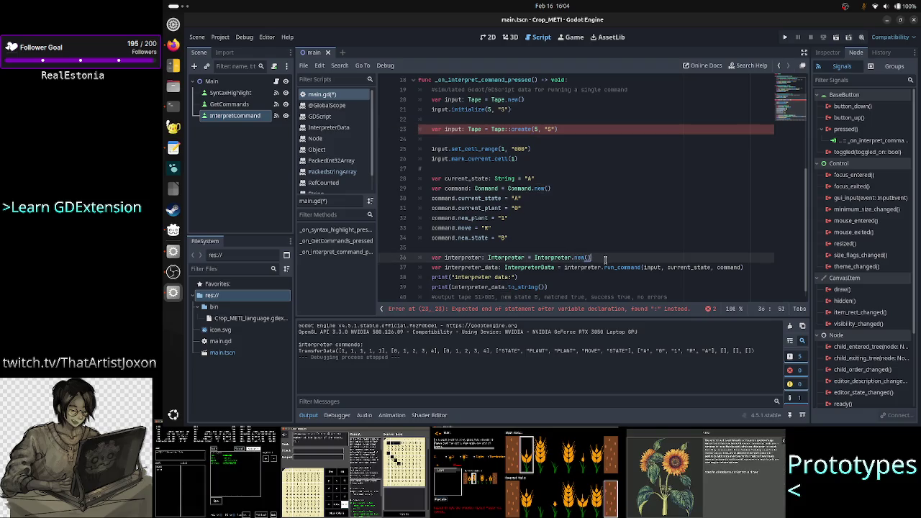
{"action": "left_click_drag", "start_coordinate": [591, 257], "coordinate": [568, 258]}
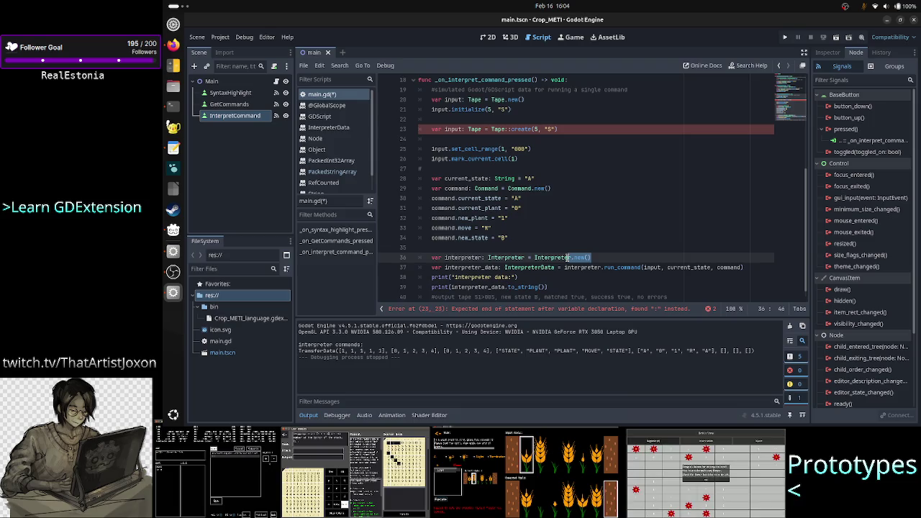
{"action": "left_click", "coordinate": [524, 129]}
{"action": "double_click", "coordinate": [524, 129]}
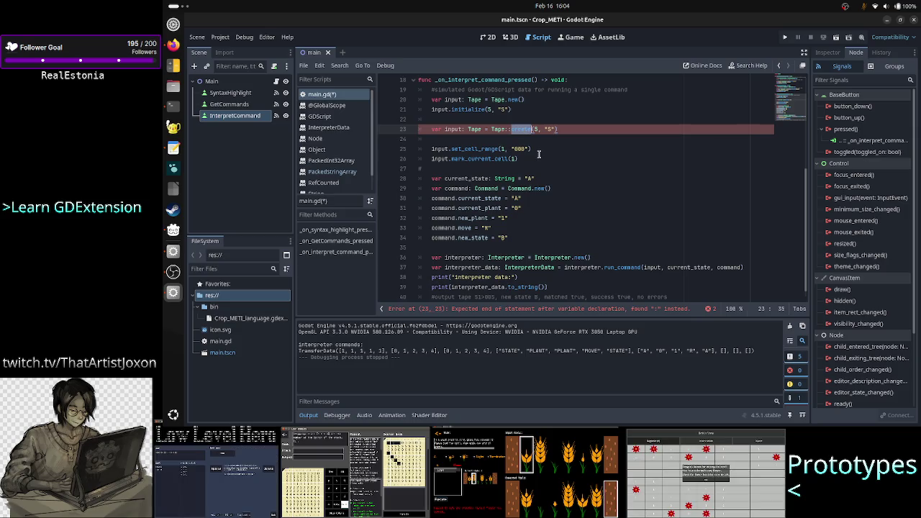
{"action": "mouse_move", "coordinate": [470, 129]}
{"action": "left_mouse_down"}
{"action": "mouse_move", "coordinate": [568, 131]}
{"action": "mouse_move", "coordinate": [481, 129]}
{"action": "left_mouse_up"}
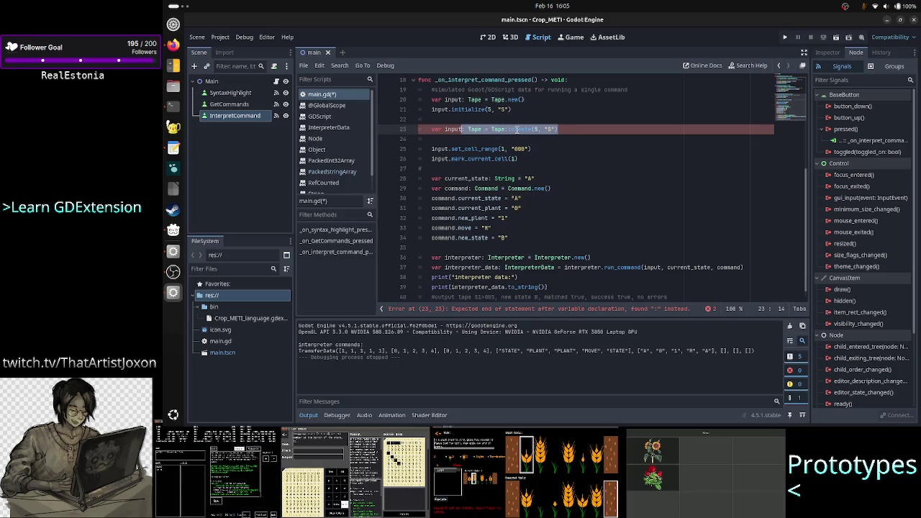
{"action": "left_click", "coordinate": [517, 129]}
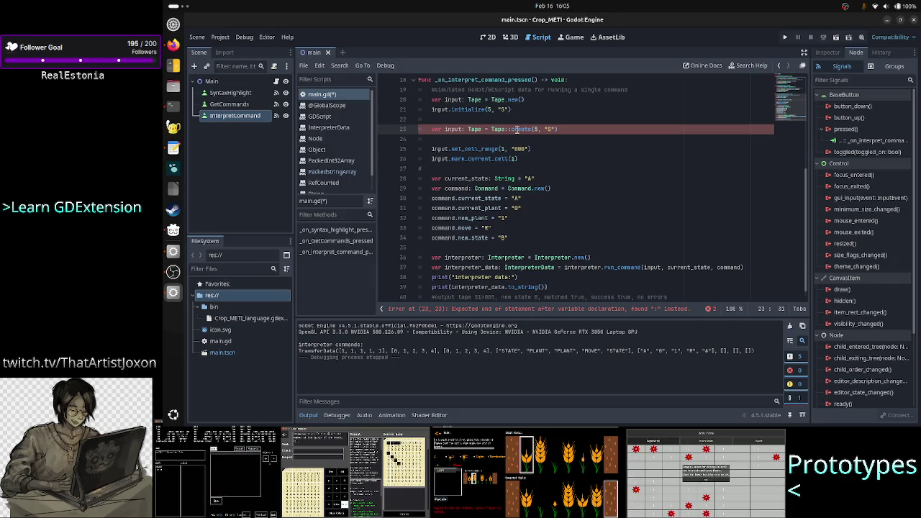
{"action": "double_click", "coordinate": [528, 129]}
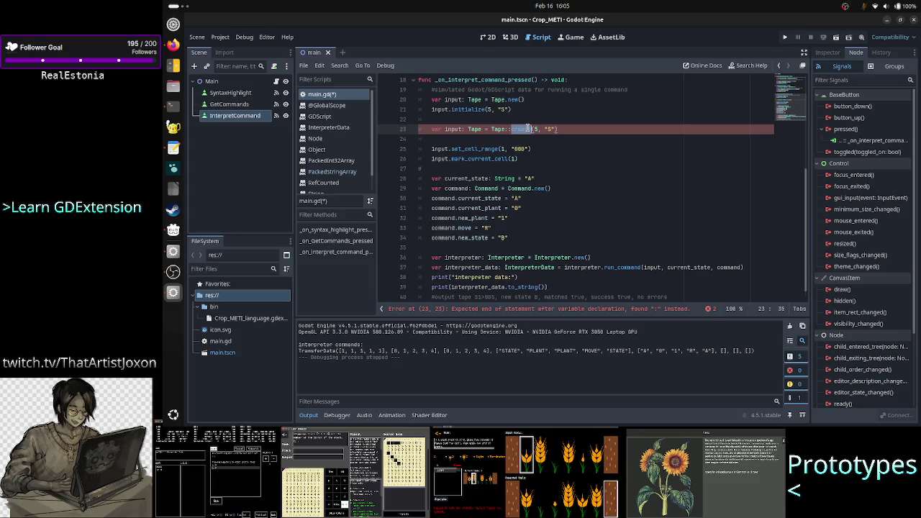
{"action": "double_click", "coordinate": [552, 257]}
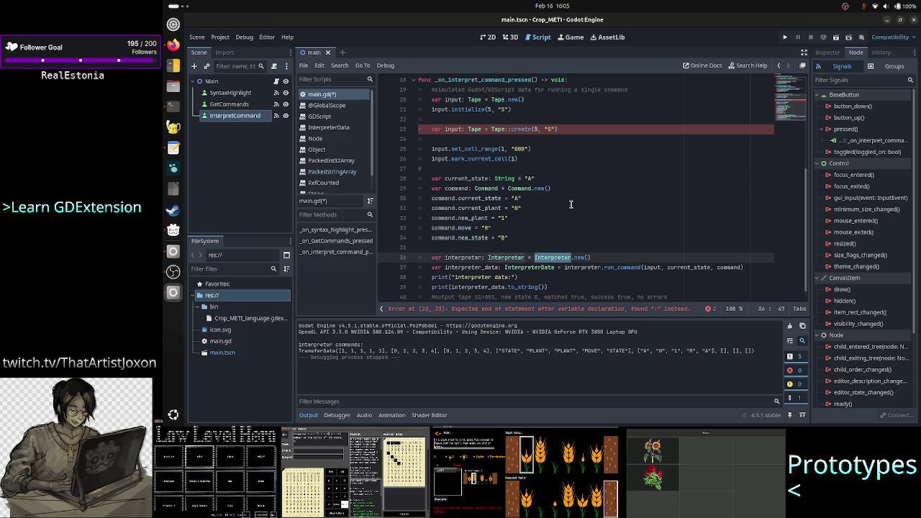
{"action": "left_click_drag", "start_coordinate": [489, 130], "coordinate": [559, 129]}
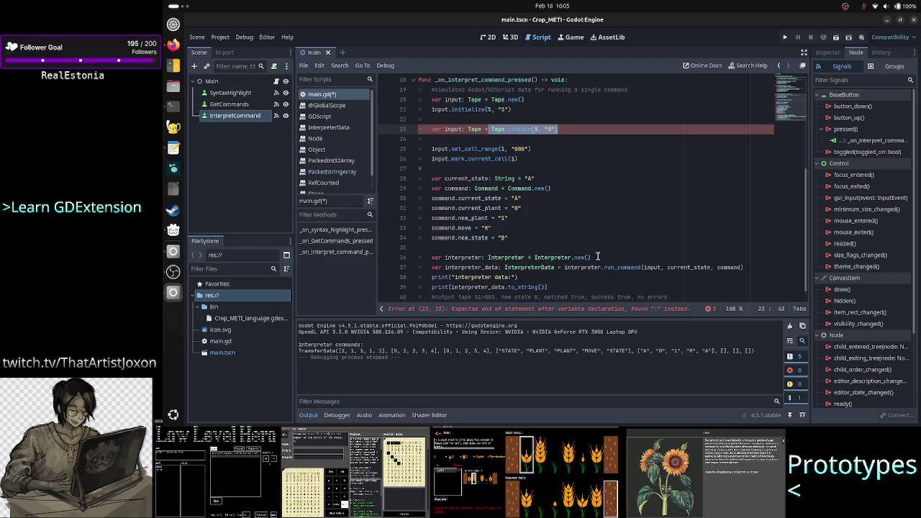
{"action": "left_click_drag", "start_coordinate": [591, 257], "coordinate": [535, 257]}
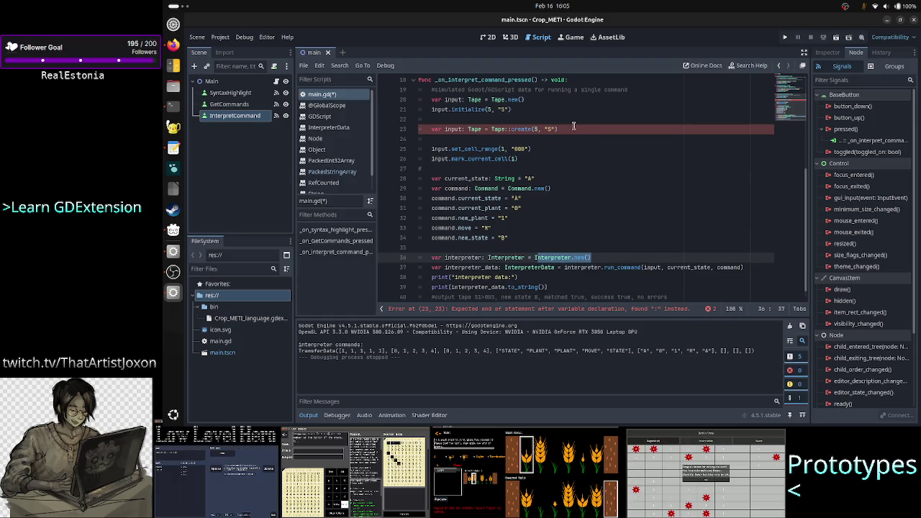
{"action": "left_click_drag", "start_coordinate": [574, 130], "coordinate": [509, 132]}
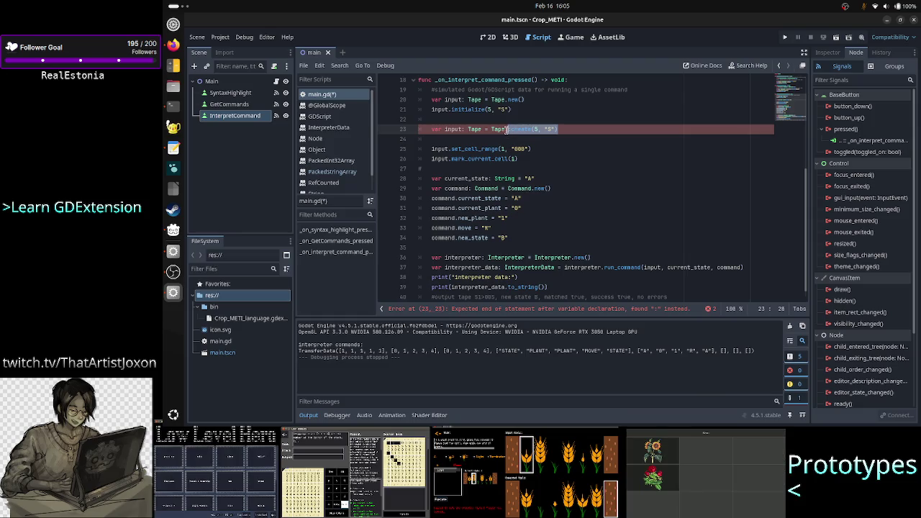
{"action": "double_click", "coordinate": [473, 129]}
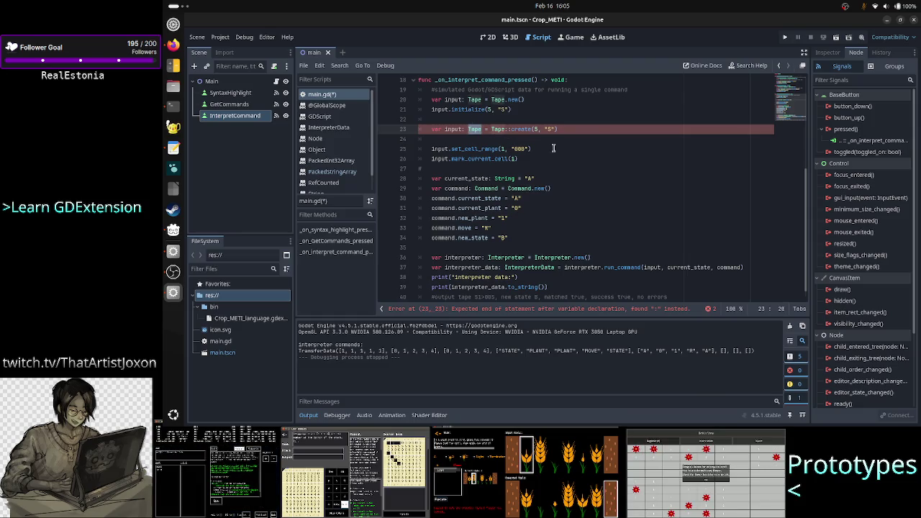
{"action": "left_click", "coordinate": [604, 259]}
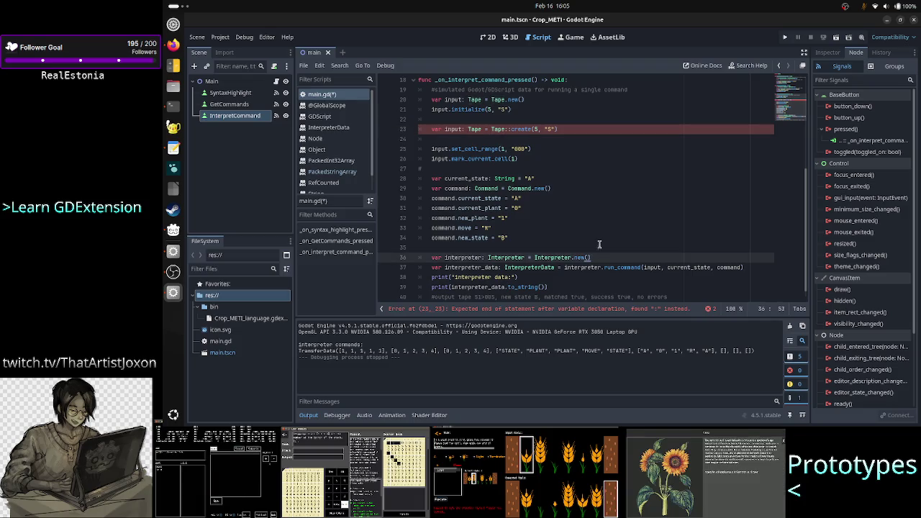
{"action": "left_click", "coordinate": [569, 189]}
- Add line 31 'var Command: Command = Command::create()' below the Command.new() line and review it
{"action": "key", "text": "Return"}
{"action": "key", "text": "Return"}
{"action": "key", "text": "Return"}
{"action": "key", "text": "Up"}
{"action": "type", "text": "var Co"}
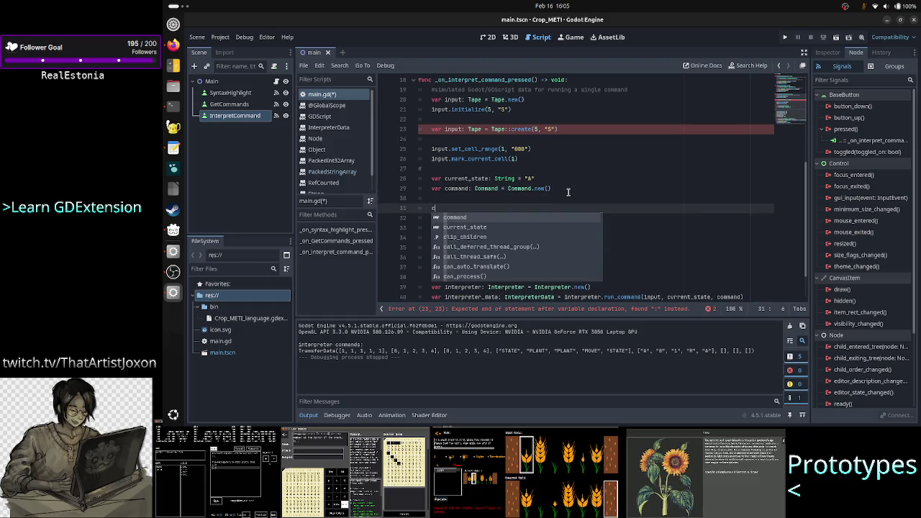
{"action": "type", "text": "mmand: Comm"}
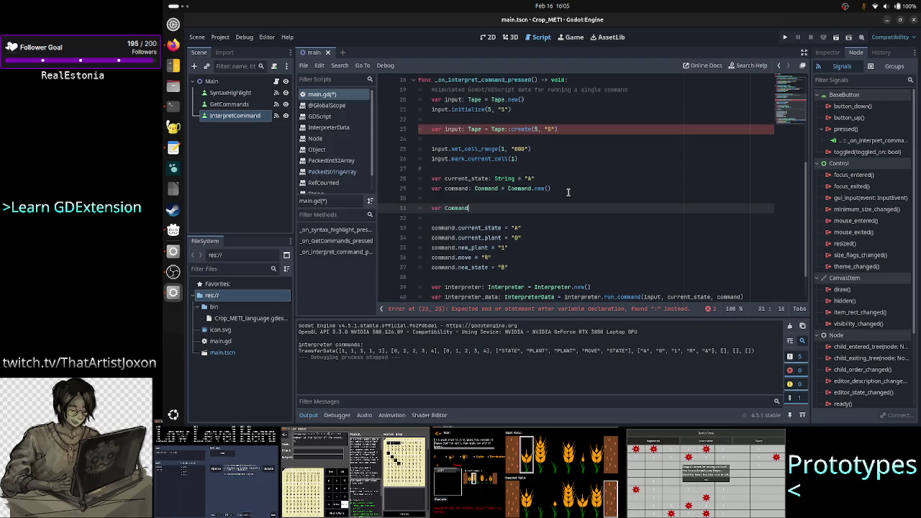
{"action": "type", "text": "and ="}
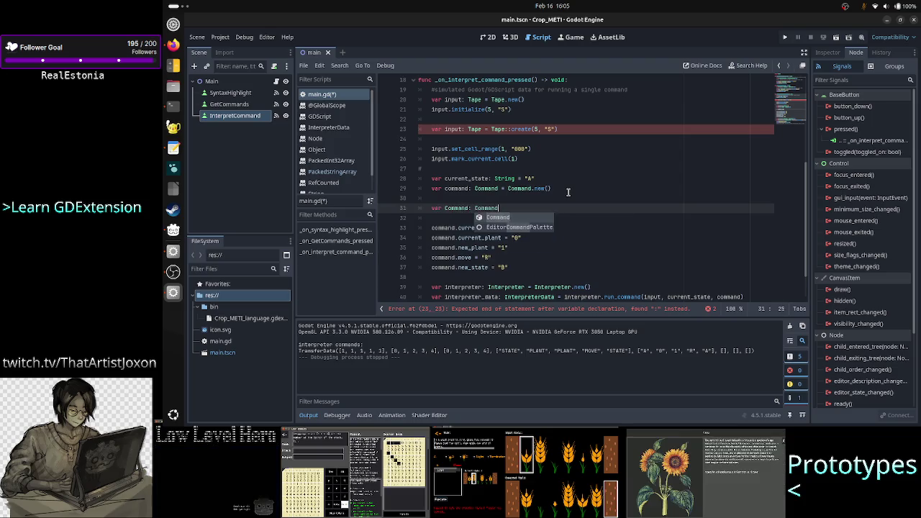
{"action": "type", "text": " Co"}
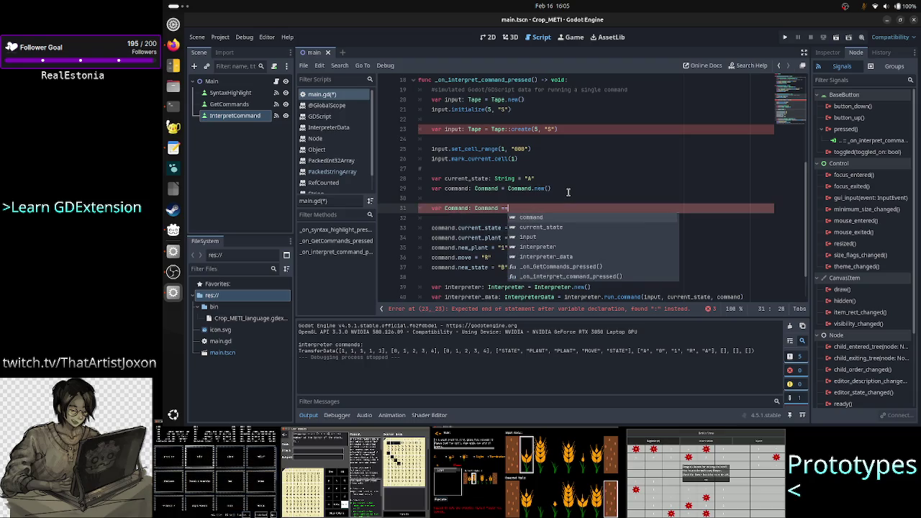
{"action": "type", "text": "mmand::cre"}
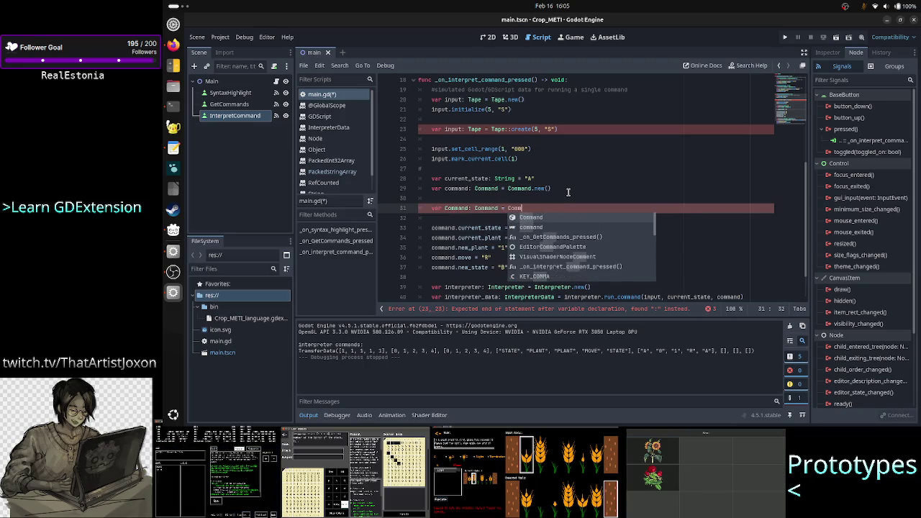
{"action": "type", "text": "ate()"}
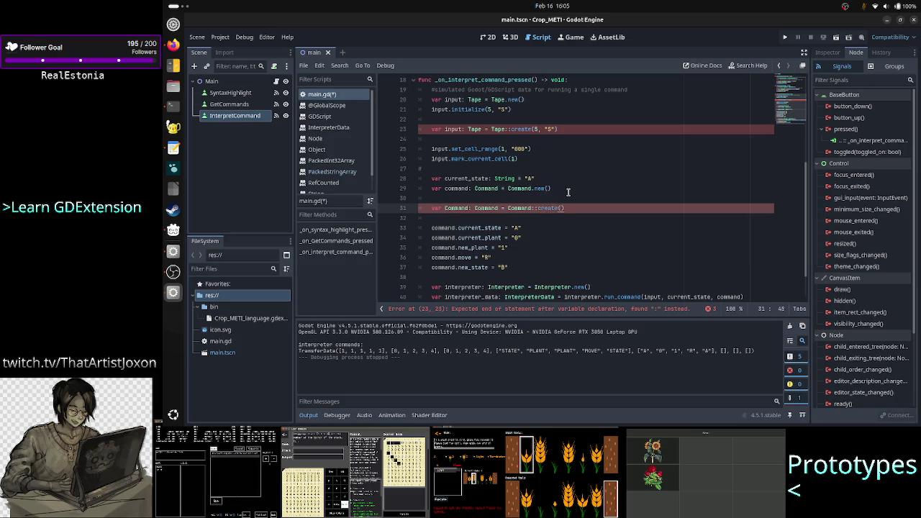
{"action": "key", "text": "Home"}
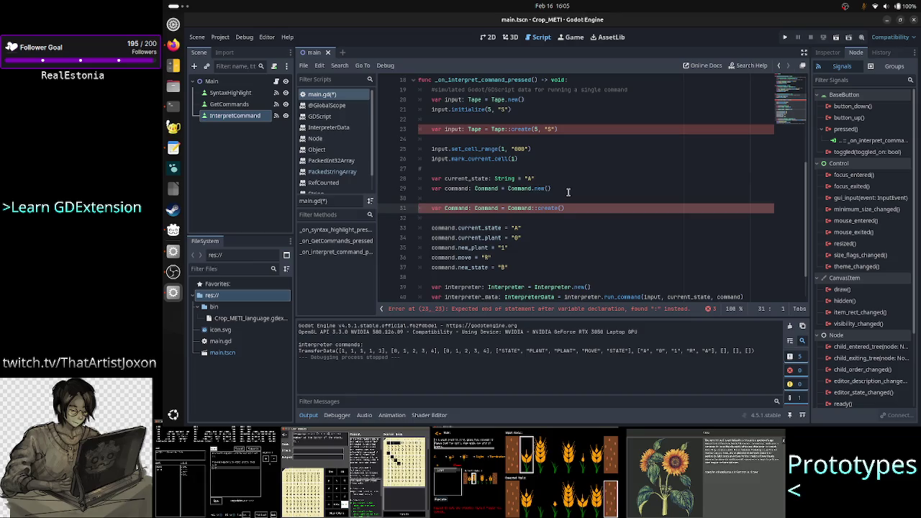
{"action": "key", "text": "Up"}
{"action": "key", "text": "Up"}
{"action": "key", "text": "Up"}
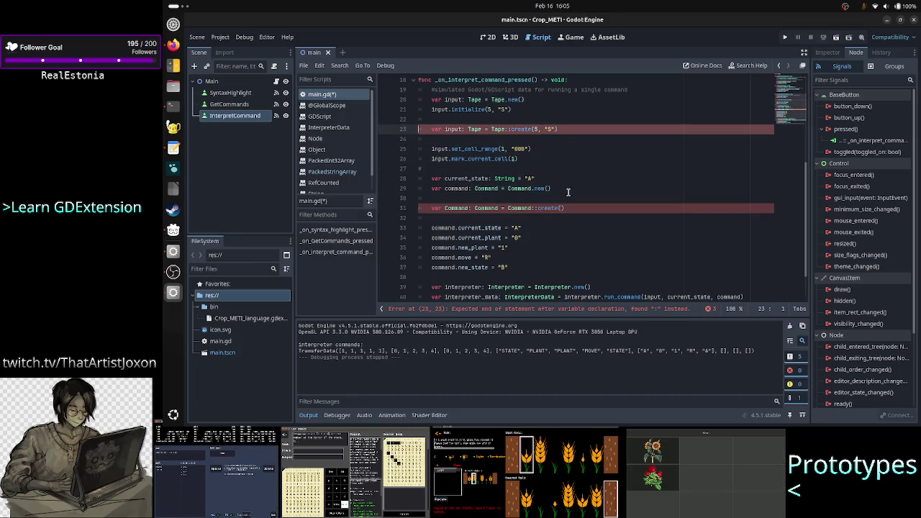
{"action": "key", "text": "Down"}
{"action": "key", "text": "Down"}
{"action": "key", "text": "Down"}
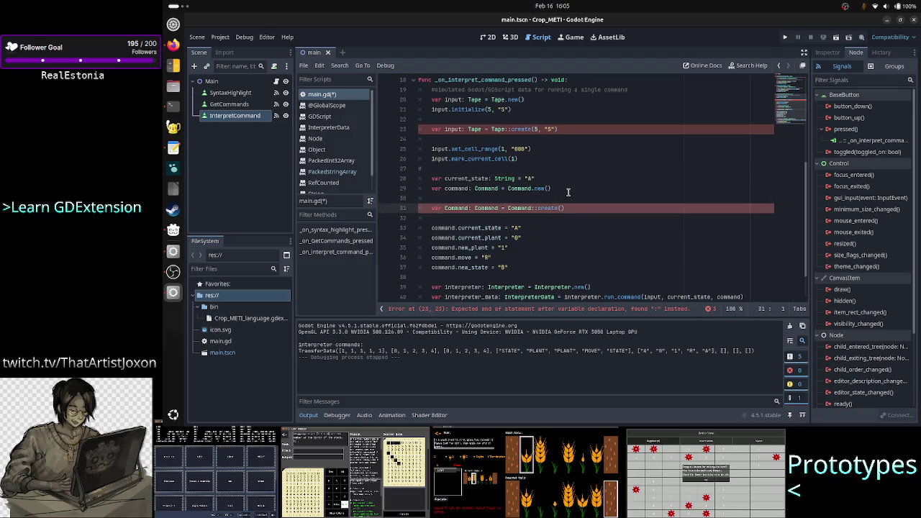
{"action": "key", "text": "shift+Down"}
{"action": "key", "text": "shift+Left"}
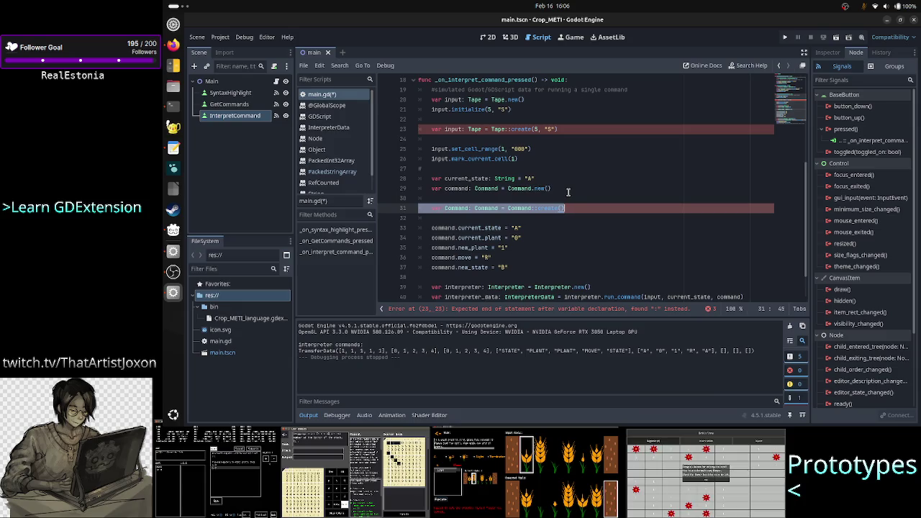
{"action": "key", "text": "Left"}
{"action": "key", "text": "Right"}
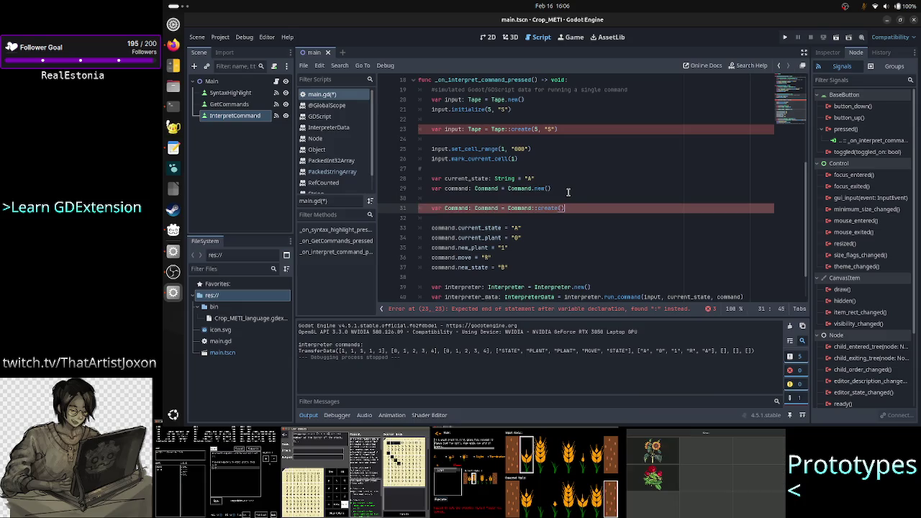
{"action": "key", "text": "alt+Tab"}
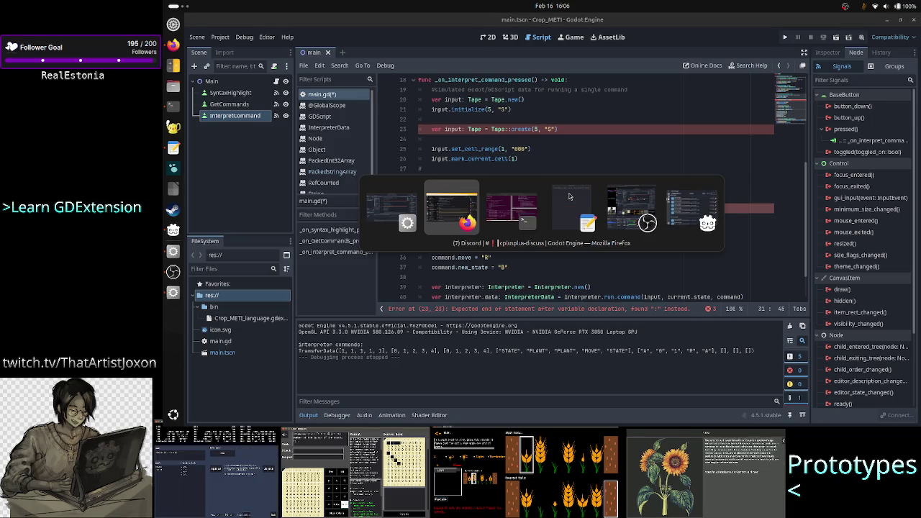
{"action": "key", "text": "alt+Tab"}
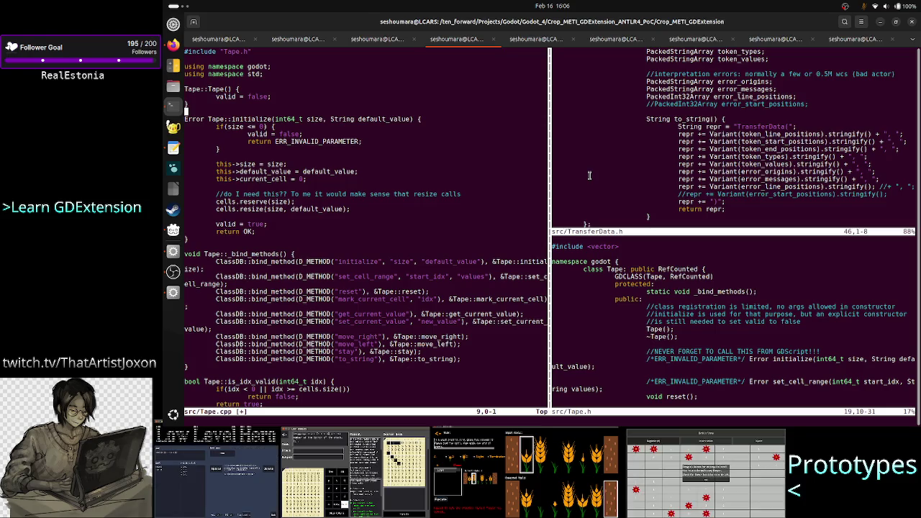
{"action": "left_click_drag", "start_coordinate": [226, 284], "coordinate": [308, 307]}
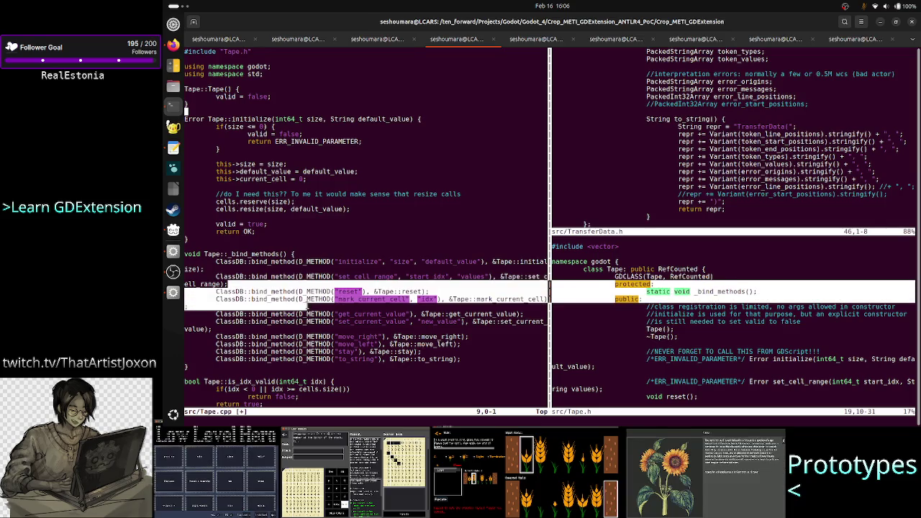
{"action": "left_click", "coordinate": [307, 306]}
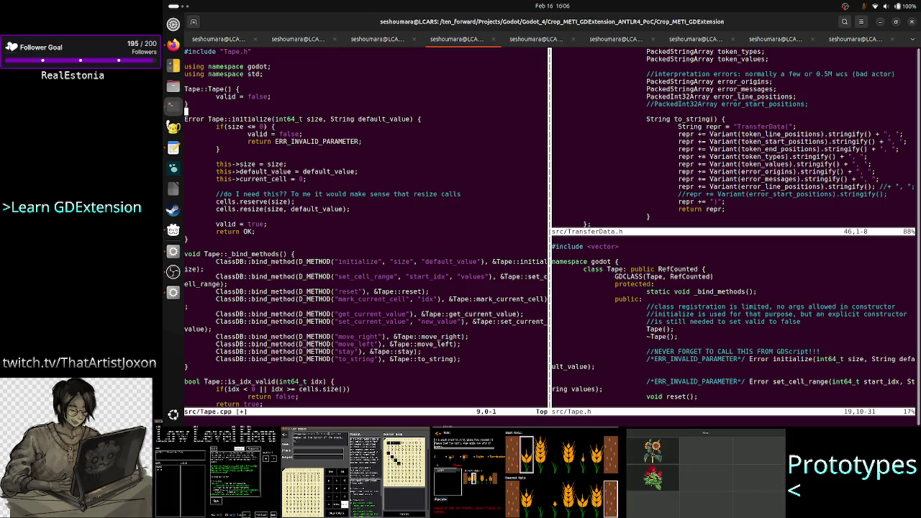
{"action": "key", "text": "alt+Tab"}
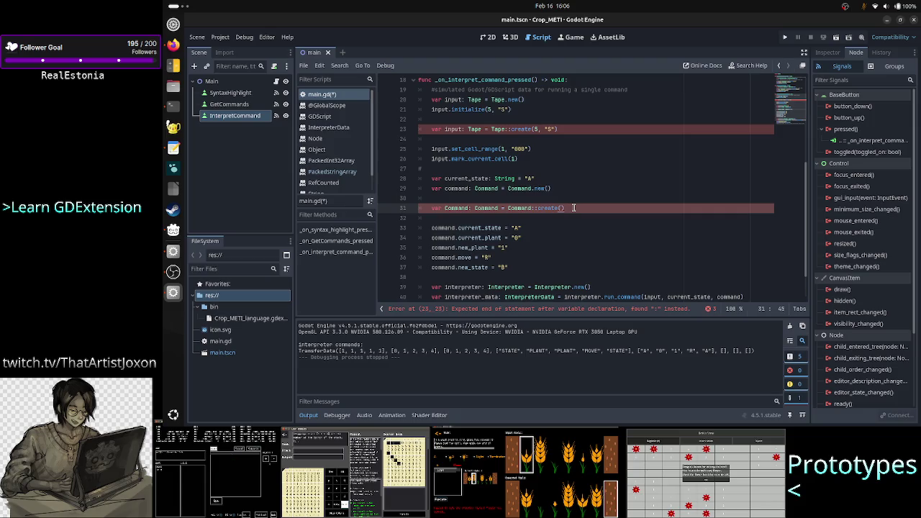
- Review Command::create() on line 31 alongside the Tape::create line, then leave the editor
{"action": "left_click_drag", "start_coordinate": [573, 208], "coordinate": [504, 208]}
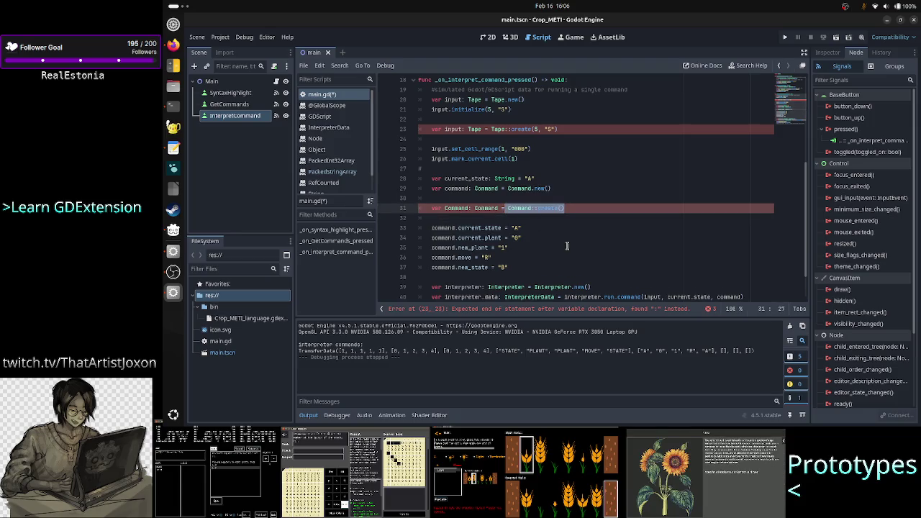
{"action": "left_click", "coordinate": [569, 208]}
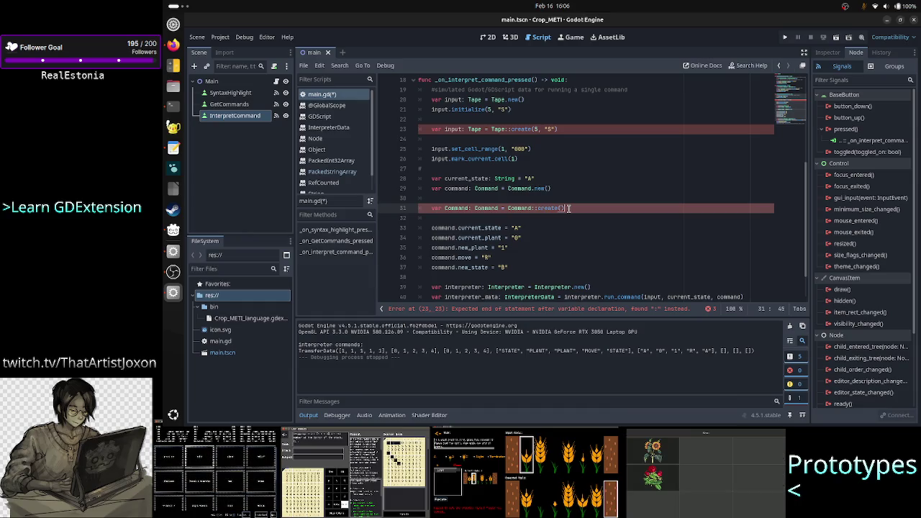
{"action": "key", "text": "alt+Tab"}
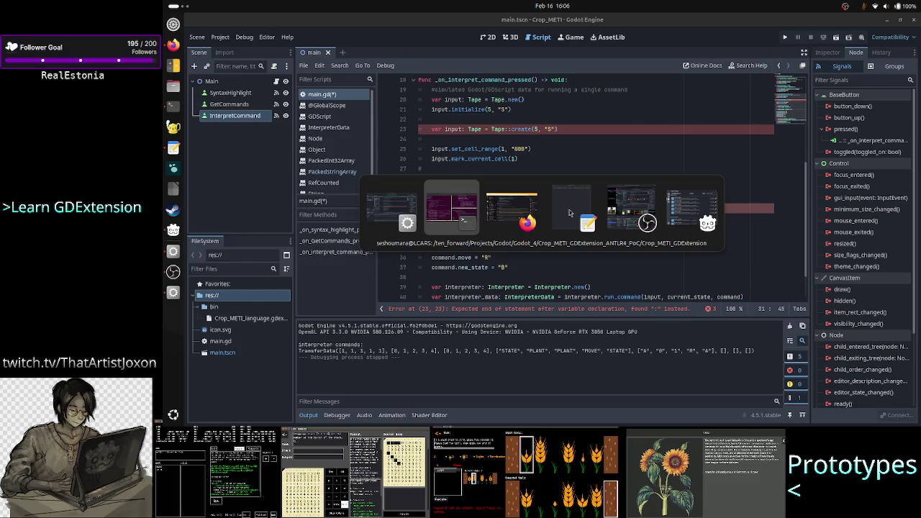
- Finish the reply saying a create() method in all classes keeps things consistent, and send it
{"action": "key", "text": "alt+Tab"}
{"action": "key", "text": "alt+Tab"}
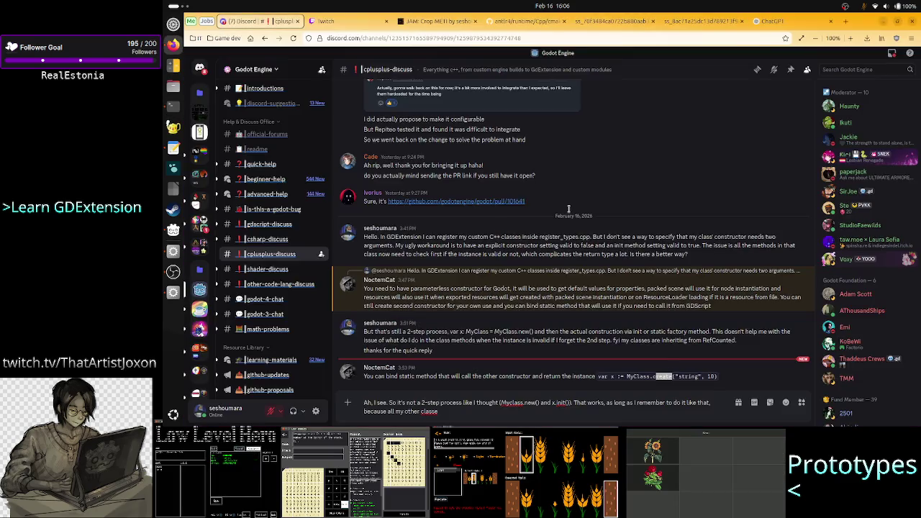
{"action": "left_click", "coordinate": [550, 414]}
{"action": "key", "text": "BackSpace"}
{"action": "key", "text": "BackSpace"}
{"action": "key", "text": "BackSpace"}
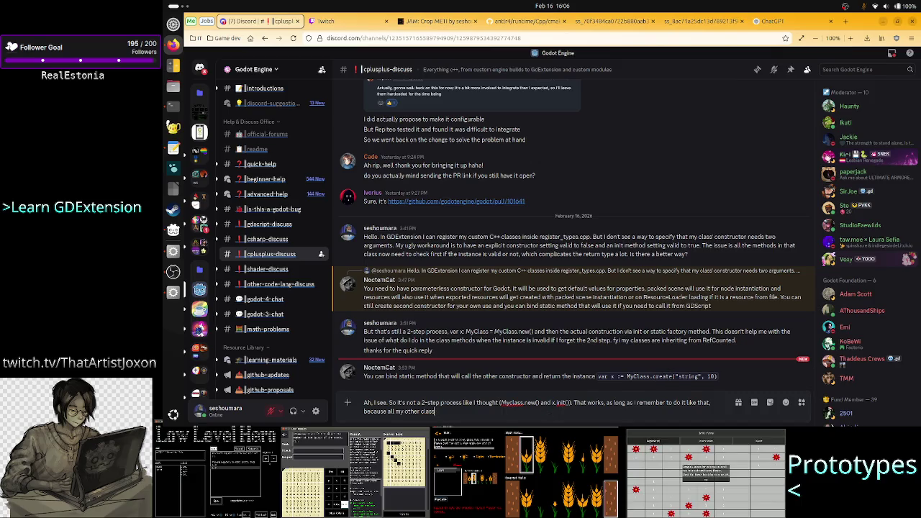
{"action": "key", "text": "BackSpace"}
{"action": "key", "text": "BackSpace"}
{"action": "key", "text": "BackSpace"}
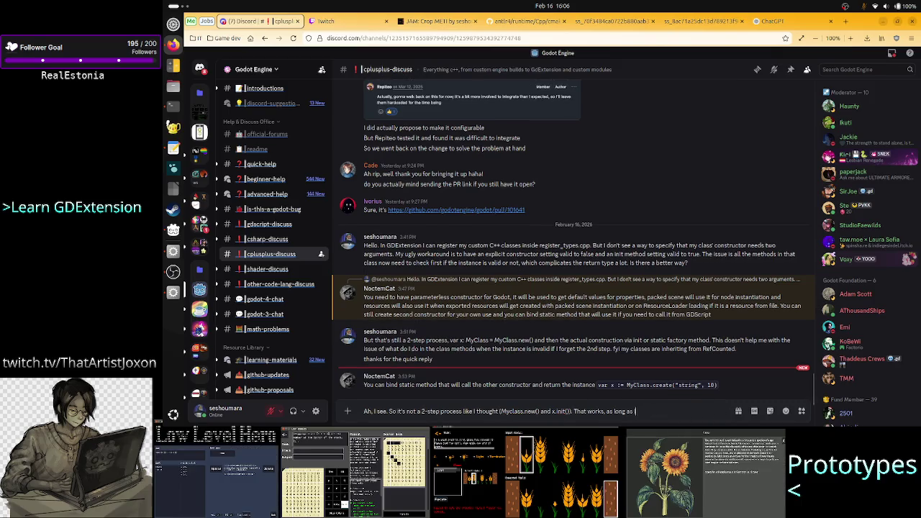
{"action": "key", "text": "BackSpace"}
{"action": "key", "text": "BackSpace"}
{"action": "key", "text": "BackSpace"}
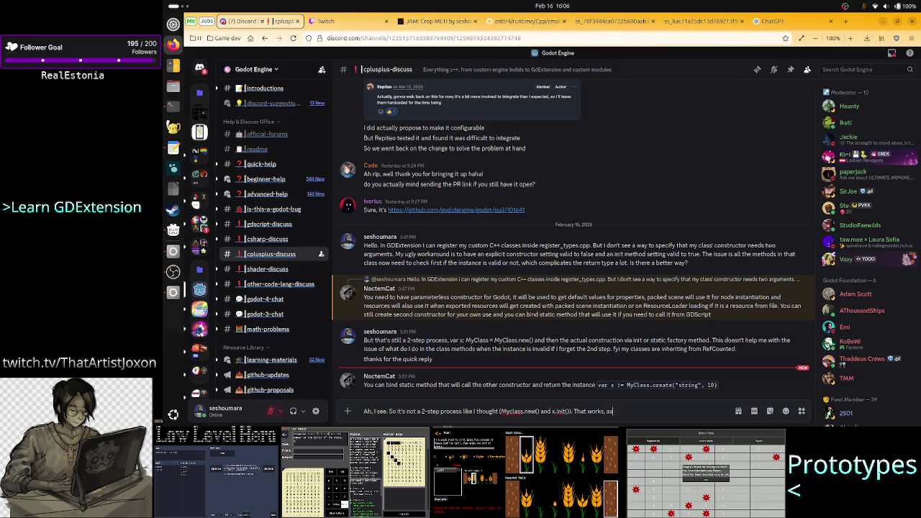
{"action": "type", "text": "thank"}
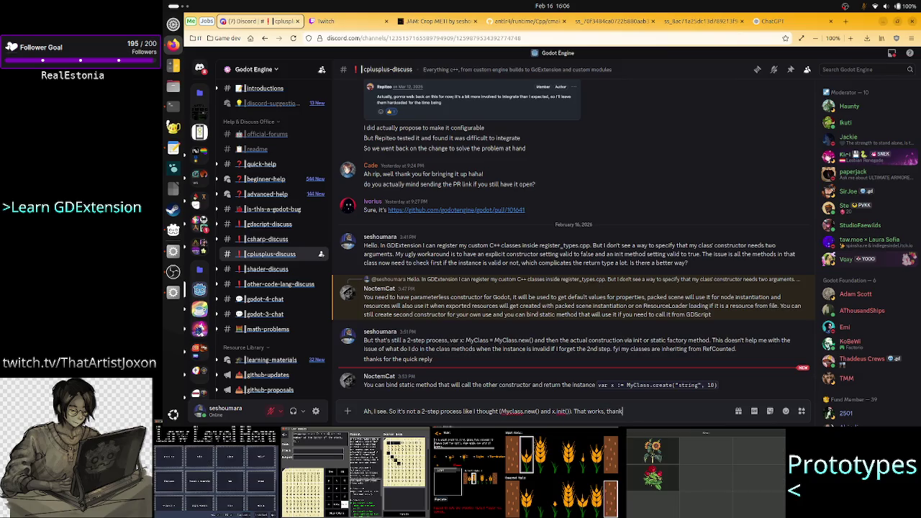
{"action": "type", "text": "s."}
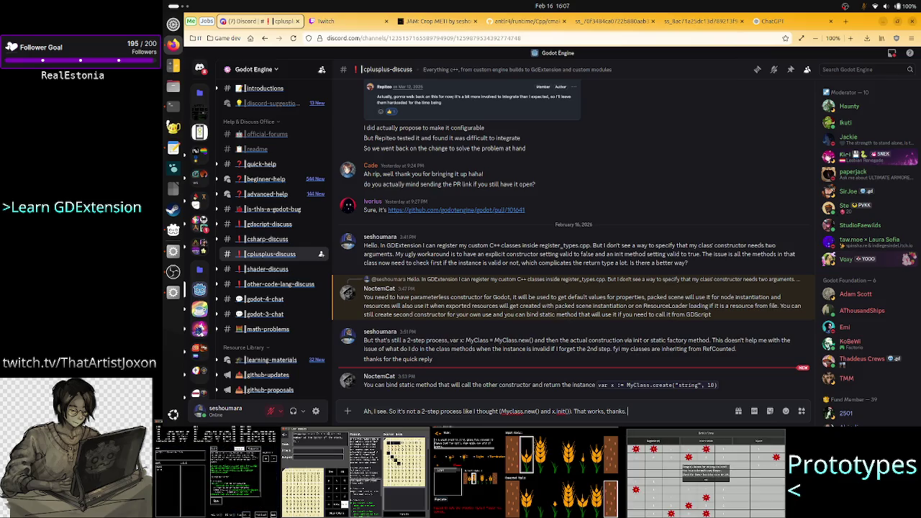
{"action": "type", "text": " I pro"}
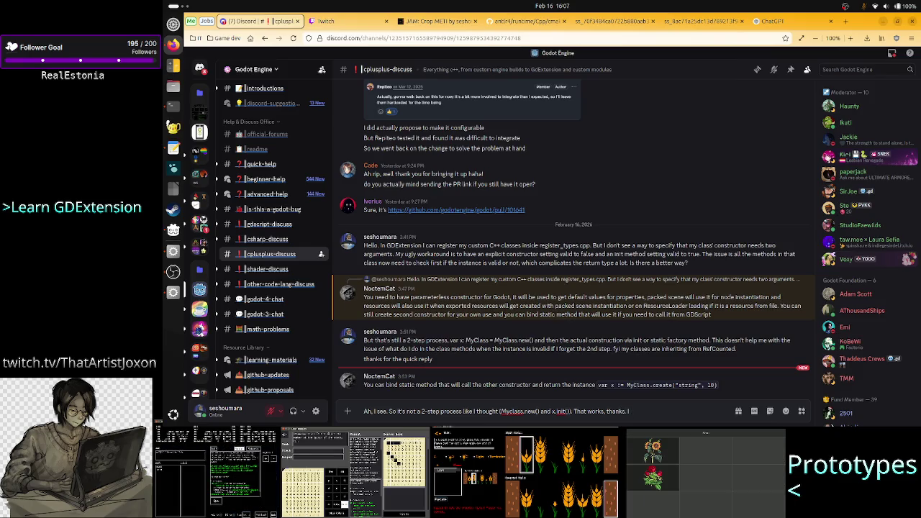
{"action": "type", "text": "bably can"}
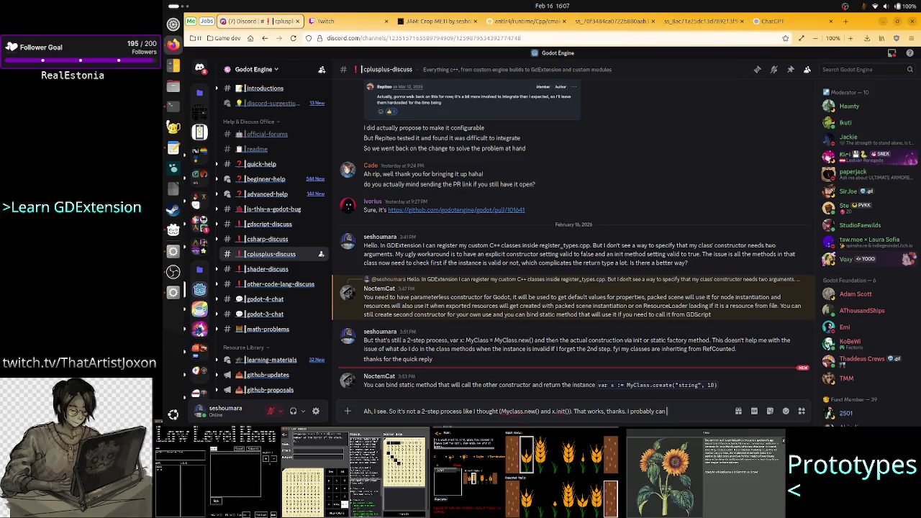
{"action": "type", "text": " make"}
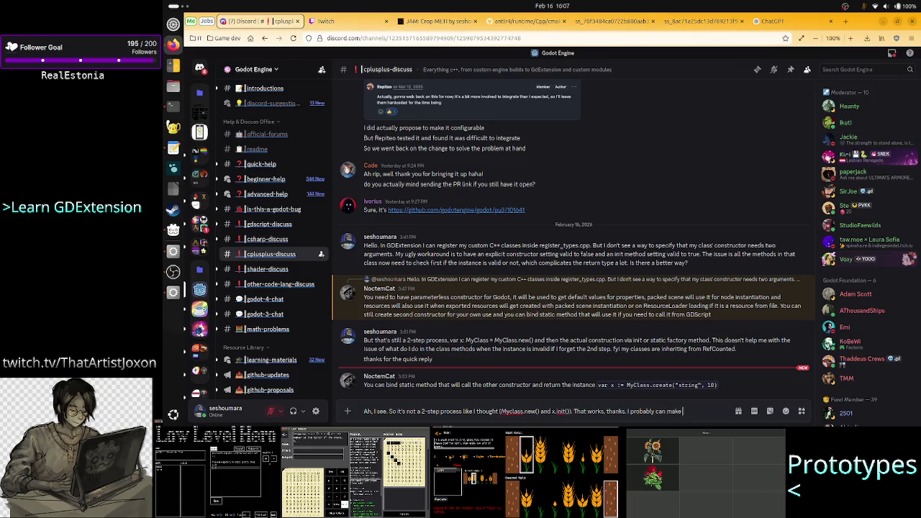
{"action": "type", "text": " such a me"}
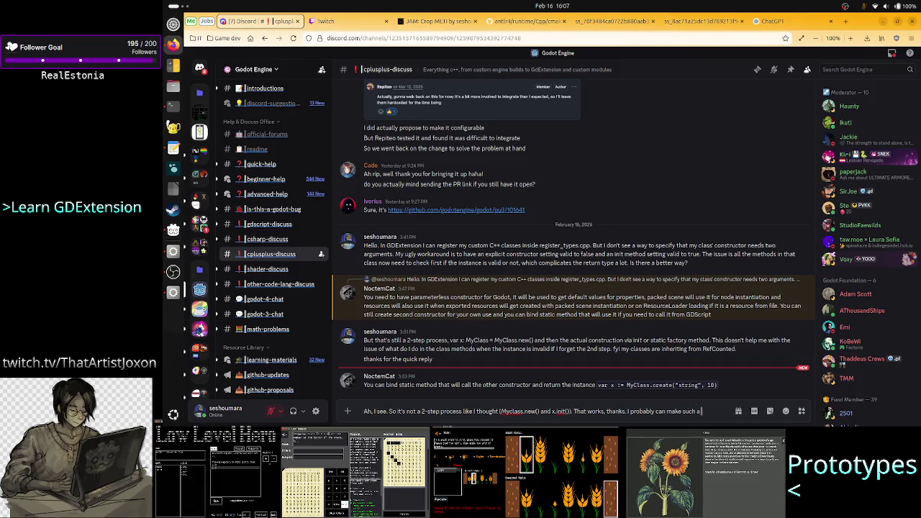
{"action": "type", "text": "thod in all my"}
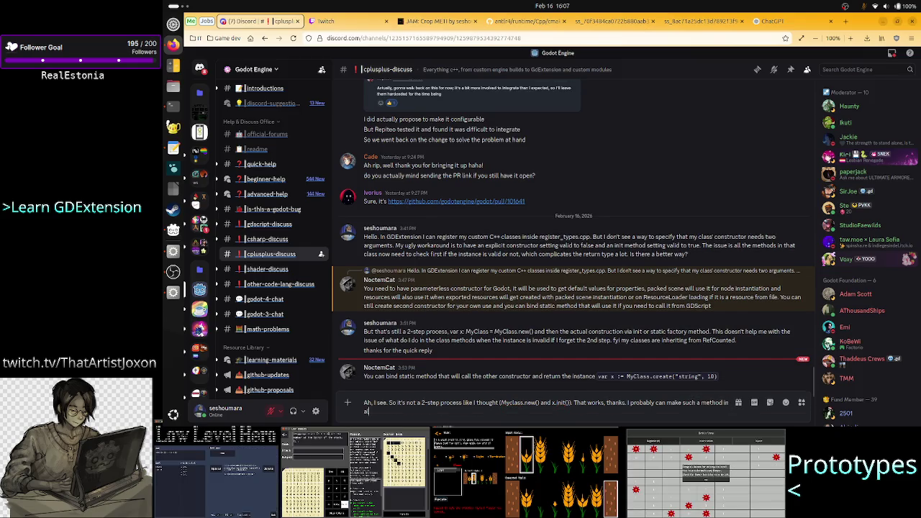
{"action": "type", "text": " classes"}
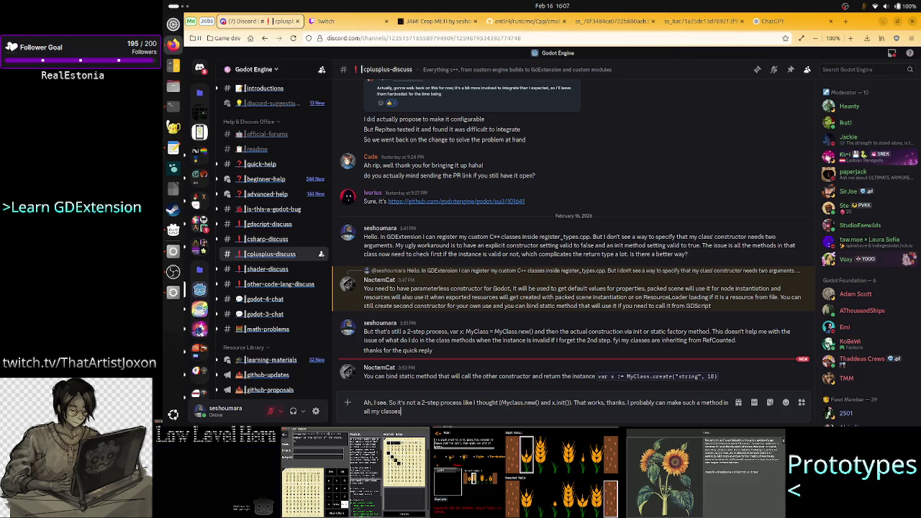
{"action": "type", "text": " to be cons"}
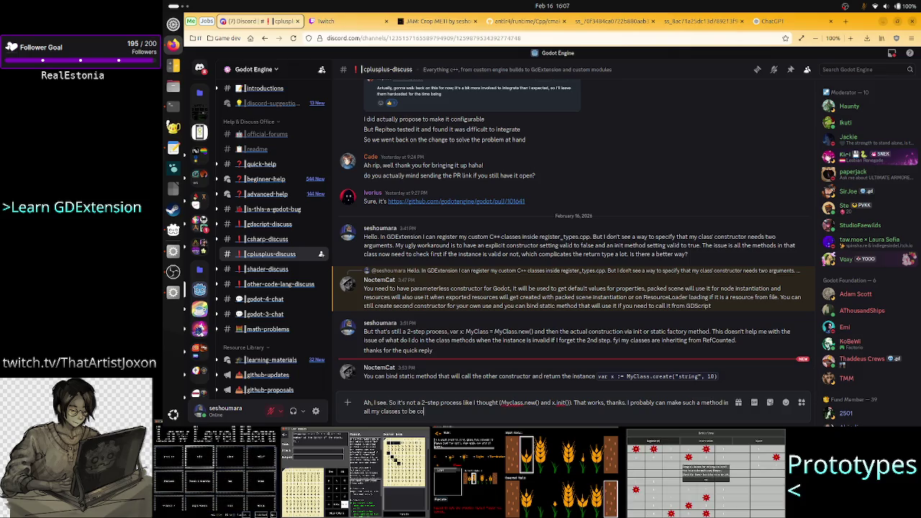
{"action": "type", "text": "istent, so t"}
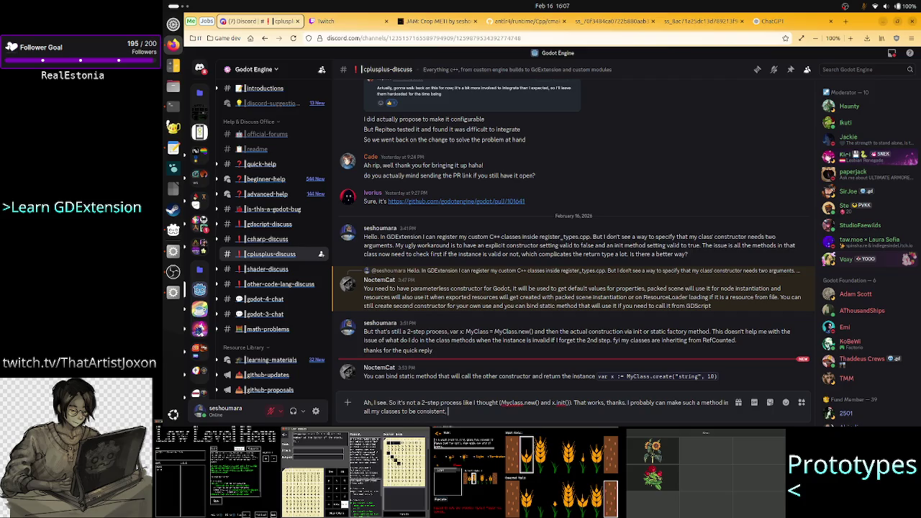
{"action": "type", "text": "hat I don't"}
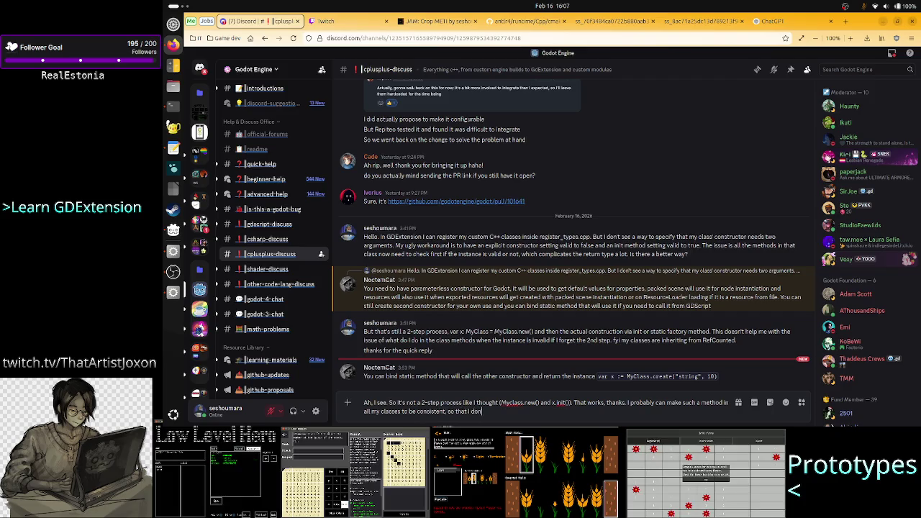
{"action": "type", "text": " use new"}
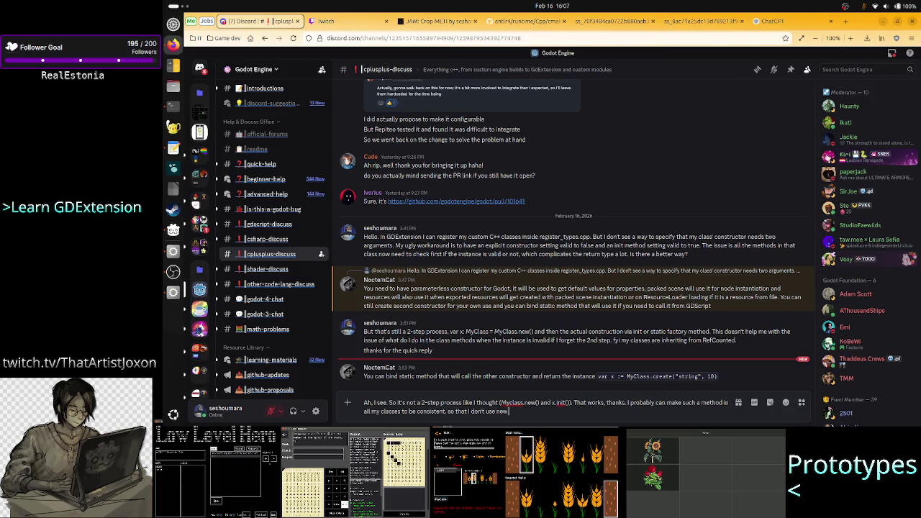
{"action": "type", "text": "() on some"}
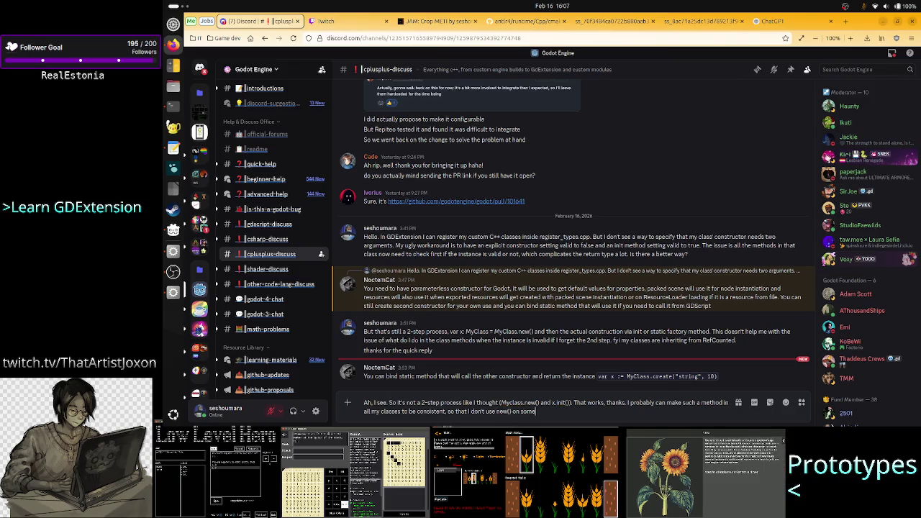
{"action": "type", "text": " and create o"}
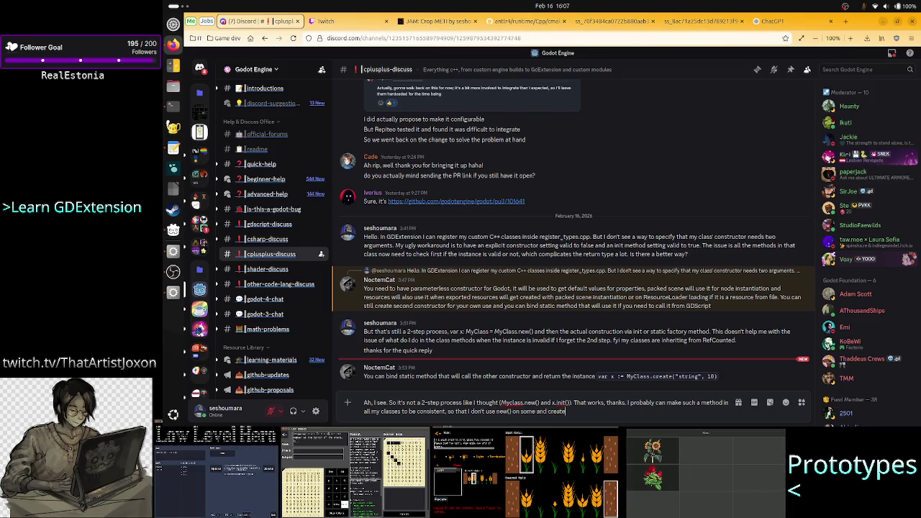
{"action": "type", "text": "n others."}
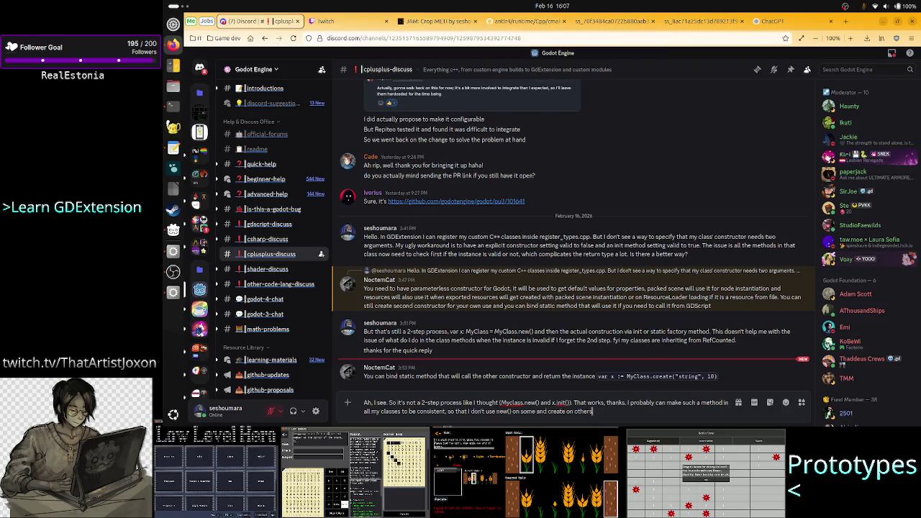
{"action": "left_click", "coordinate": [574, 412]}
{"action": "type", "text": "()"}
{"action": "key", "text": "Return"}
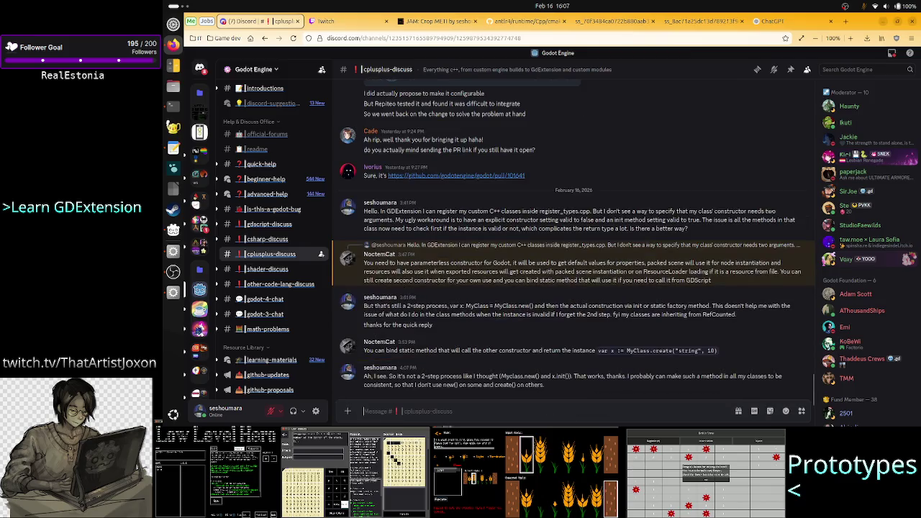
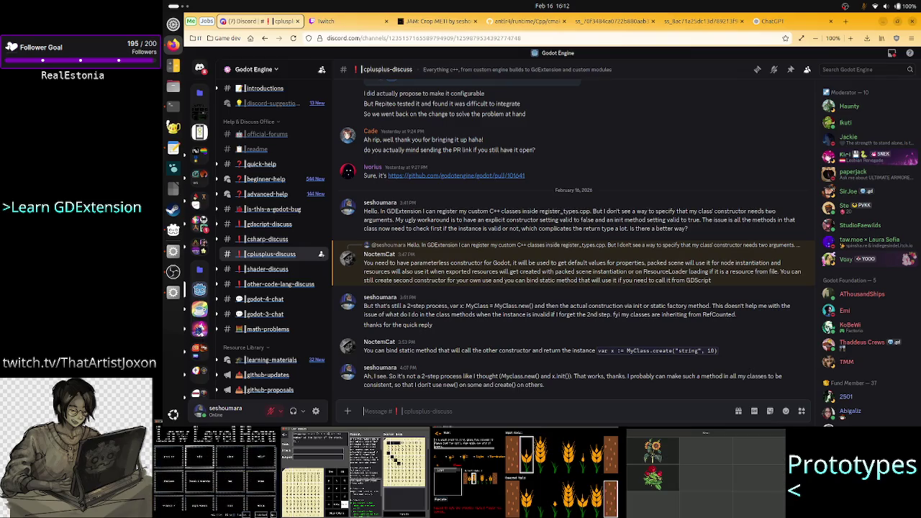
- Switch to the vim terminal, then bring the Godot editor showing main.gd to the front
{"action": "left_click", "coordinate": [172, 109]}
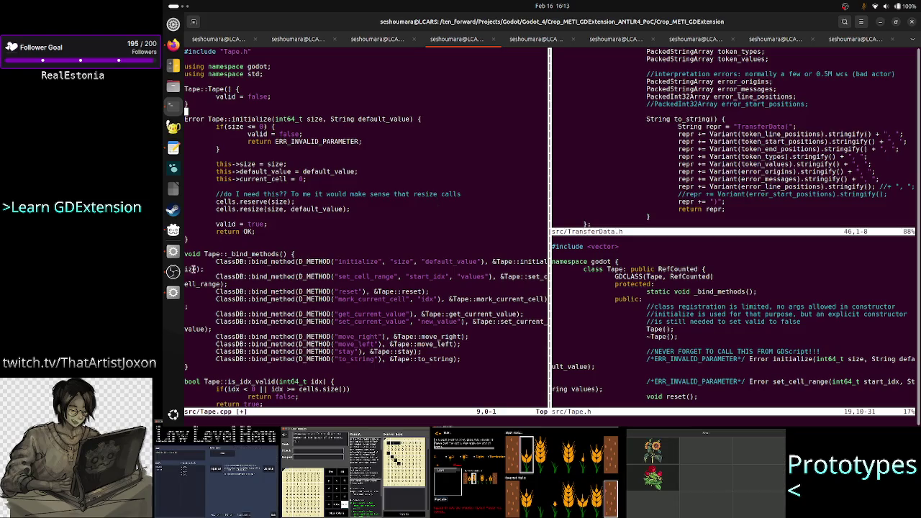
{"action": "left_click", "coordinate": [173, 293]}
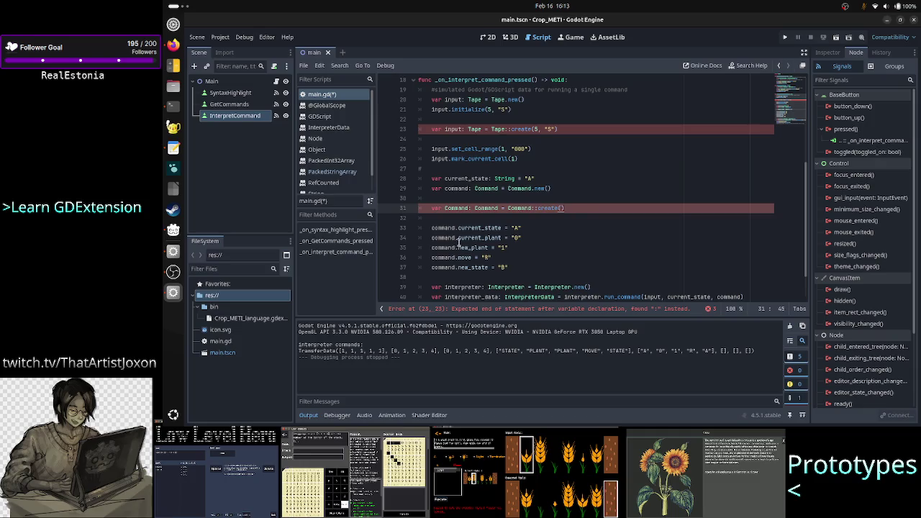
- Run and stop the project, then inspect the Tape::create lines 23–29 in main.gd
{"action": "left_click", "coordinate": [786, 39]}
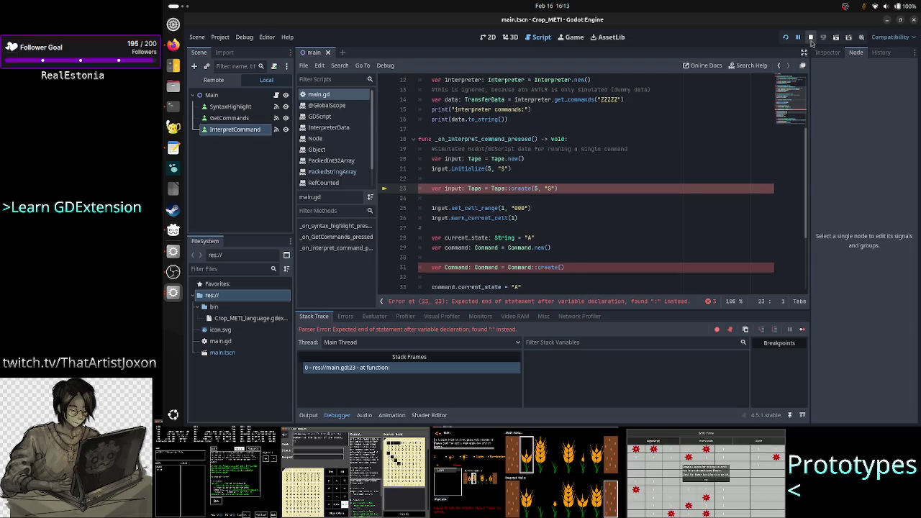
{"action": "left_click", "coordinate": [811, 40]}
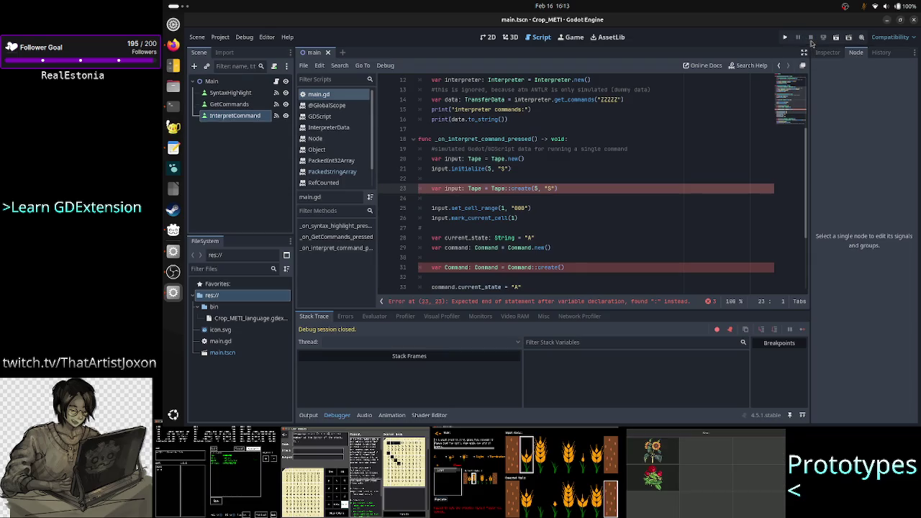
{"action": "left_click", "coordinate": [568, 242]}
{"action": "left_click", "coordinate": [593, 231]}
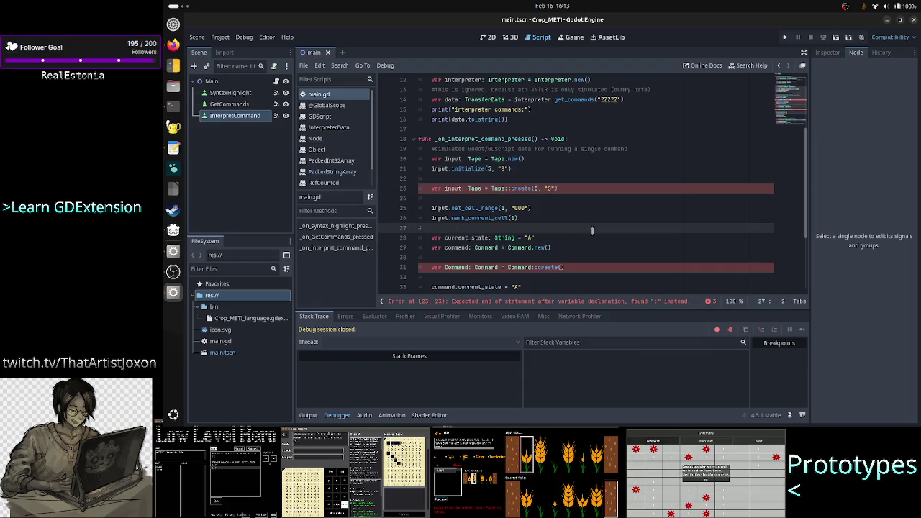
{"action": "left_click", "coordinate": [588, 190]}
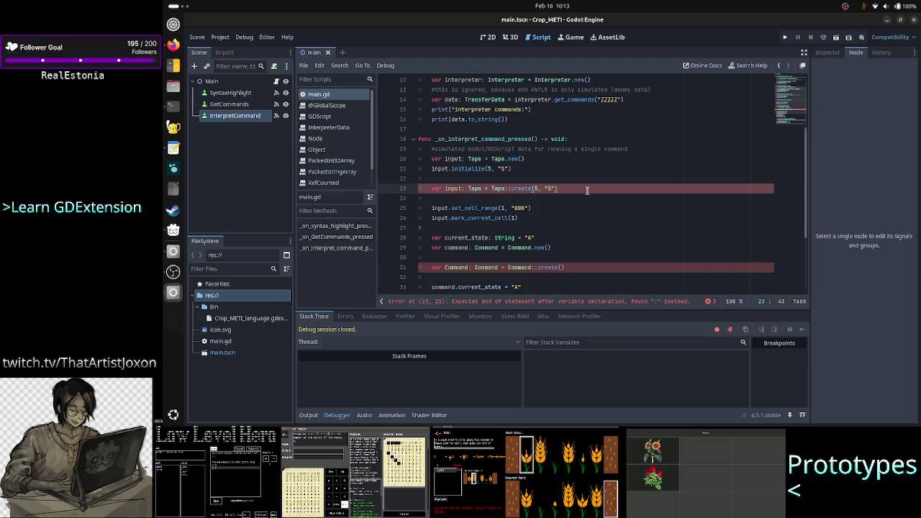
{"action": "left_click", "coordinate": [568, 207]}
{"action": "left_click", "coordinate": [555, 219]}
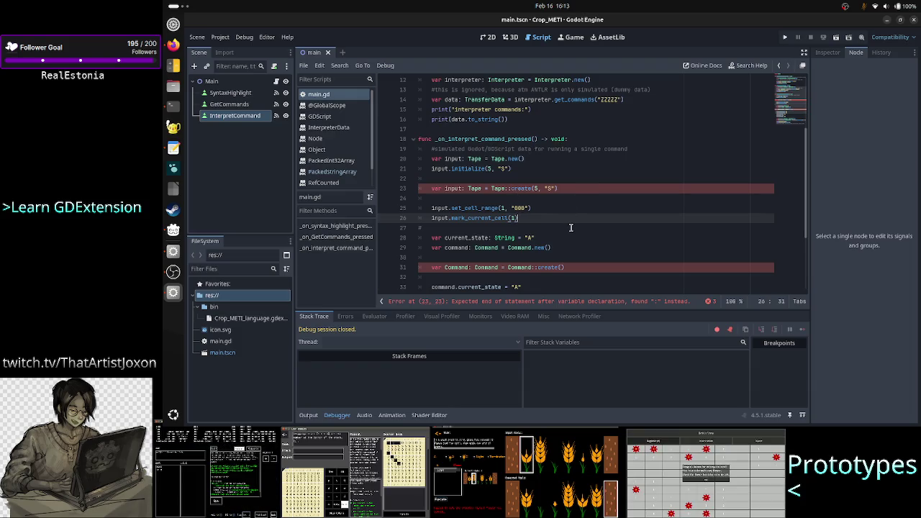
- Select and review lines 4–9 of the syntax highlighting function, then switch to Discord in Firefox
{"action": "scroll", "coordinate": [575, 180], "scroll_direction": "up", "scroll_amount": 4}
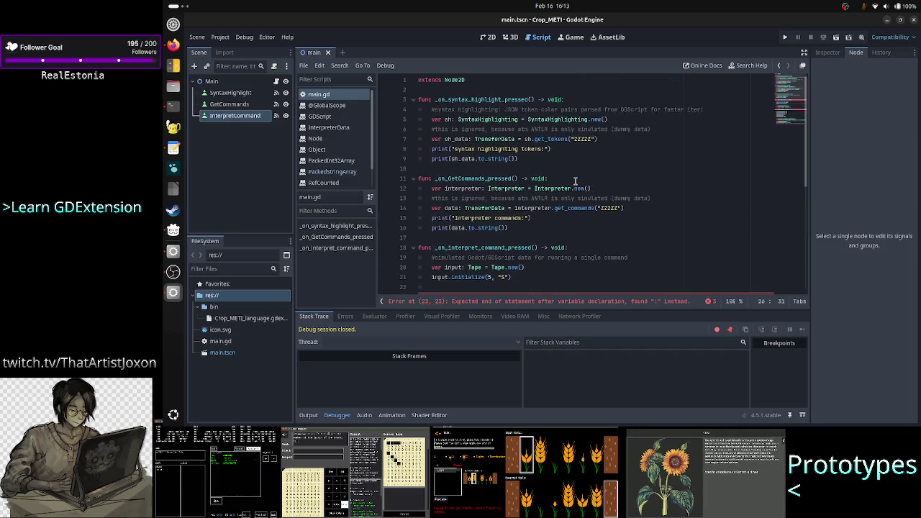
{"action": "left_click_drag", "start_coordinate": [475, 109], "coordinate": [525, 163]}
{"action": "left_click", "coordinate": [526, 162]}
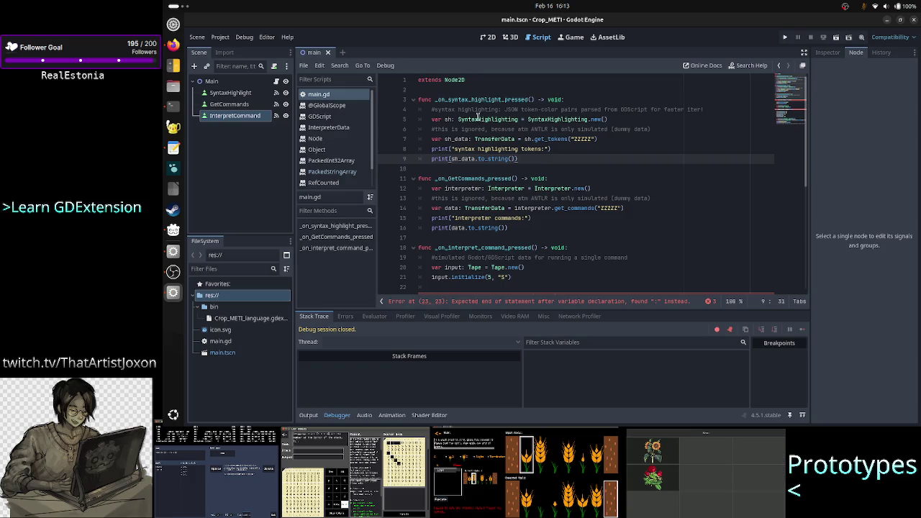
{"action": "left_click_drag", "start_coordinate": [477, 119], "coordinate": [507, 159]}
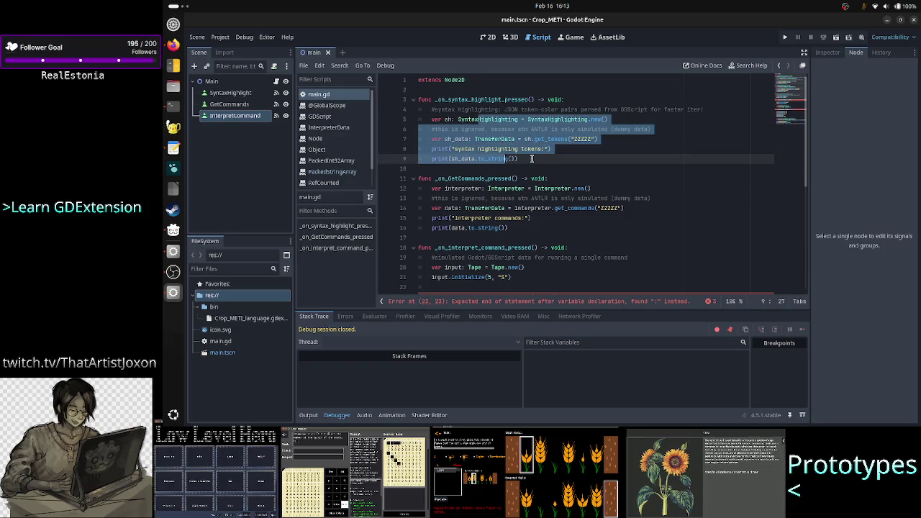
{"action": "left_click", "coordinate": [533, 159]}
{"action": "key", "text": "alt+Tab"}
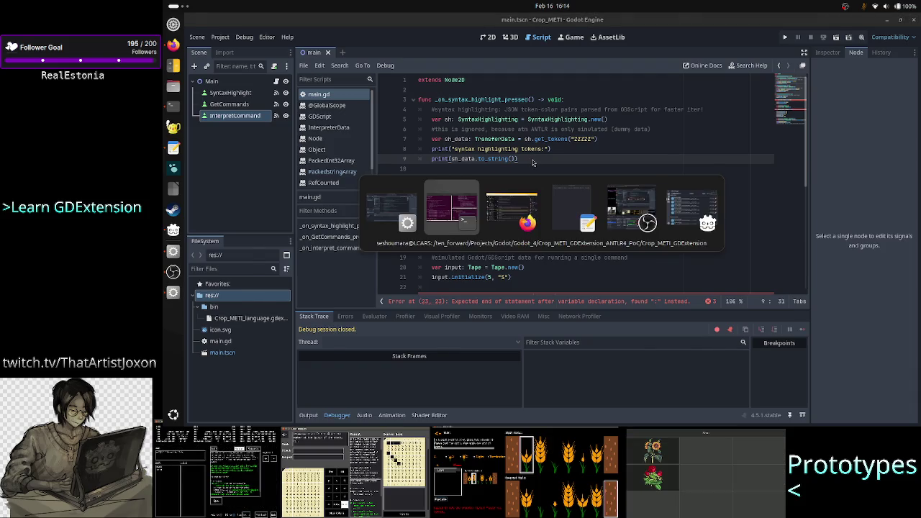
{"action": "key", "text": "alt+Tab"}
{"action": "key", "text": "Tab"}
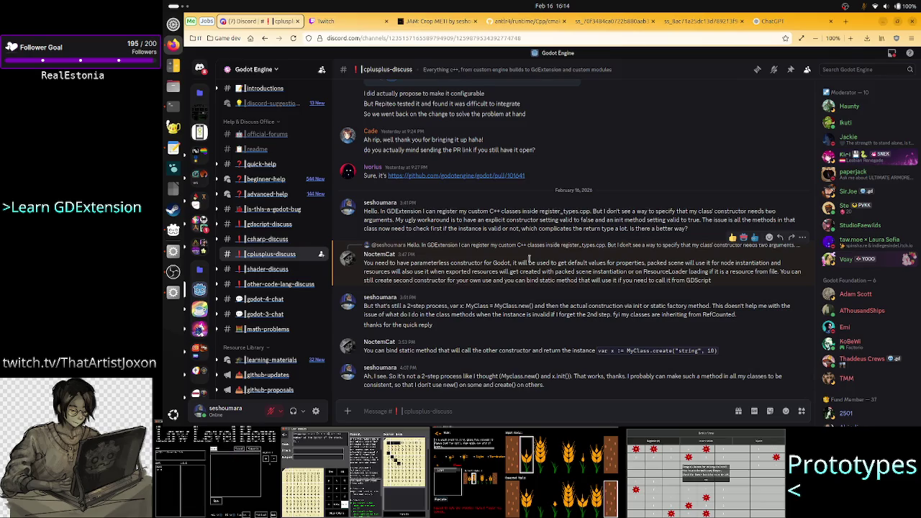
- Highlight the MyClass.create("string", 10) example and its word 'create', then return to vim
{"action": "left_click_drag", "start_coordinate": [626, 350], "coordinate": [717, 351]}
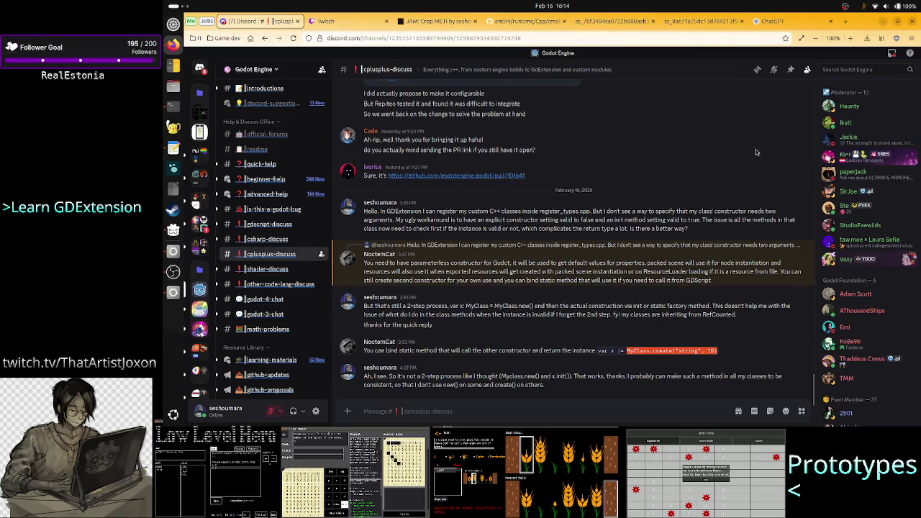
{"action": "left_click", "coordinate": [642, 352]}
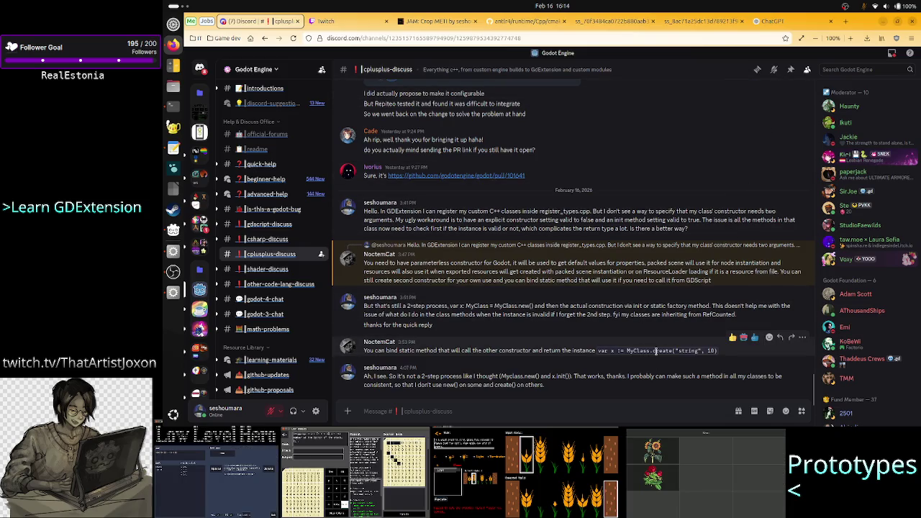
{"action": "double_click", "coordinate": [655, 351]}
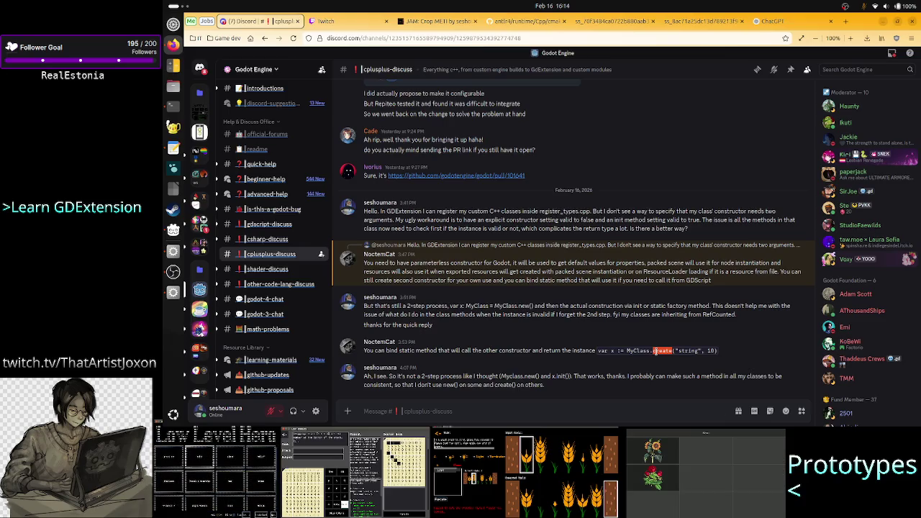
{"action": "key", "text": "alt+Tab"}
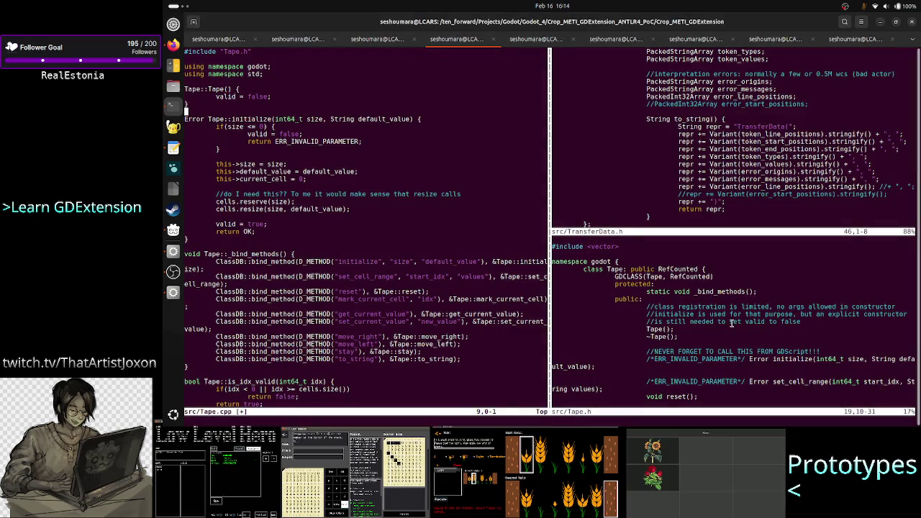
- Delete the 'valid = false;' line from the Tape::Tape() constructor
{"action": "left_click", "coordinate": [241, 96]}
{"action": "key", "text": "h"}
{"action": "key", "text": "h"}
{"action": "key", "text": "h"}
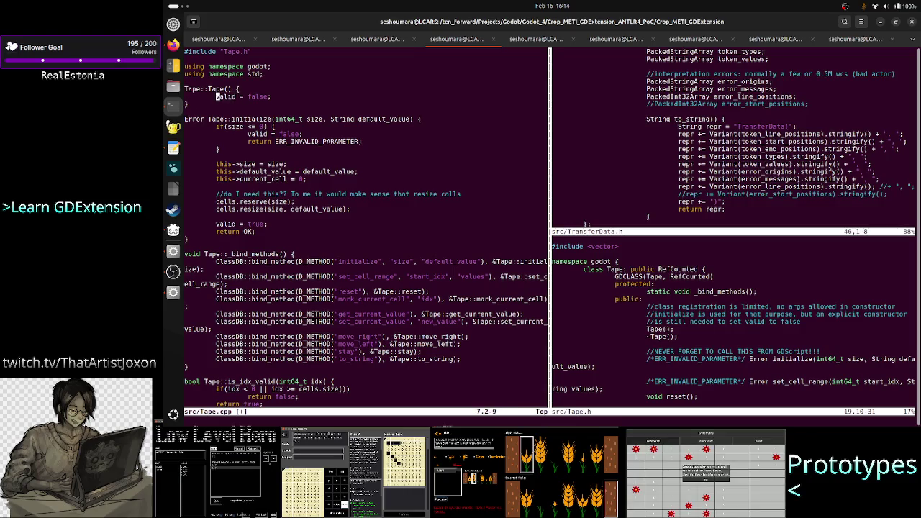
{"action": "key", "text": "l"}
{"action": "key", "text": "l"}
{"action": "key", "text": "l"}
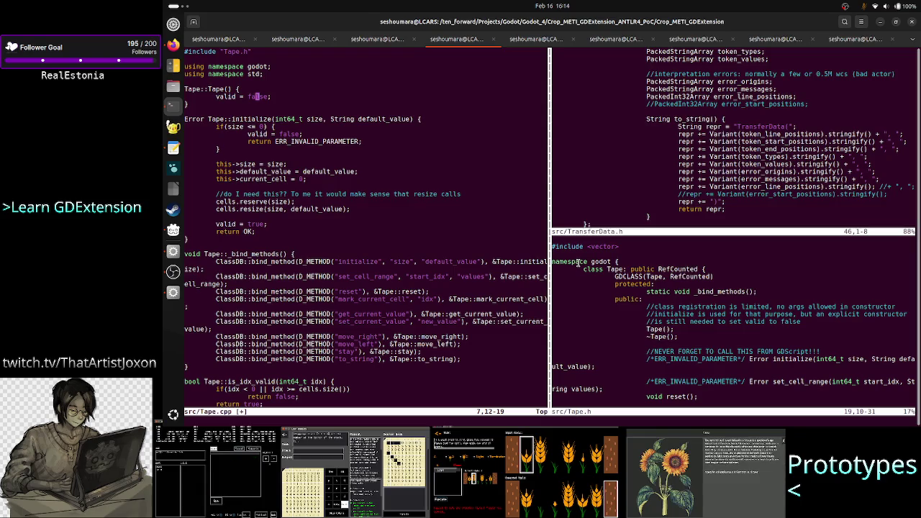
{"action": "key", "text": "d"}
{"action": "key", "text": "d"}
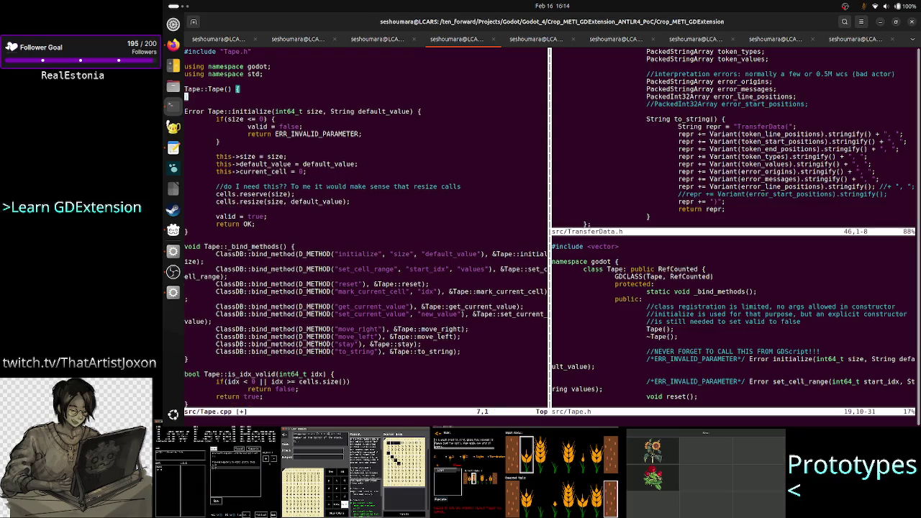
- Add an empty Tape::~Tape() { } destructor below the constructor
{"action": "key", "text": "i"}
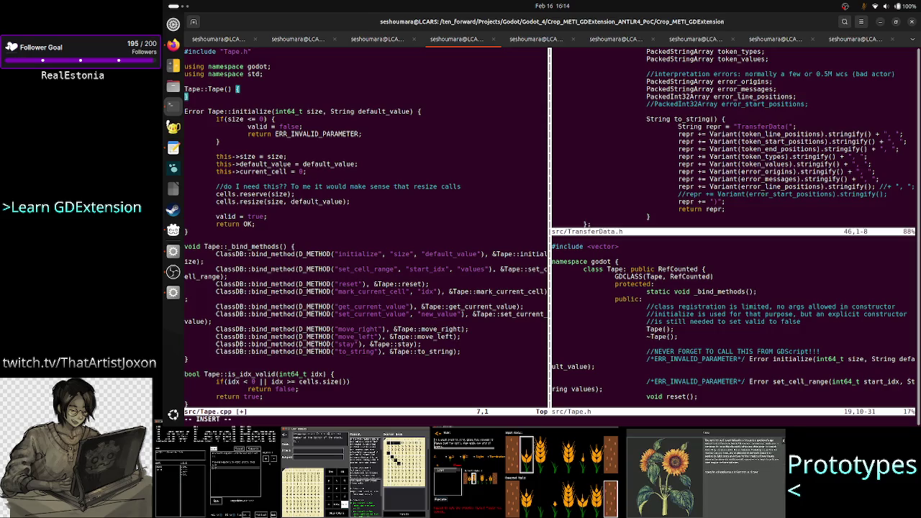
{"action": "key", "text": "End"}
{"action": "key", "text": "Return"}
{"action": "key", "text": "Return"}
{"action": "type", "text": "Ta"}
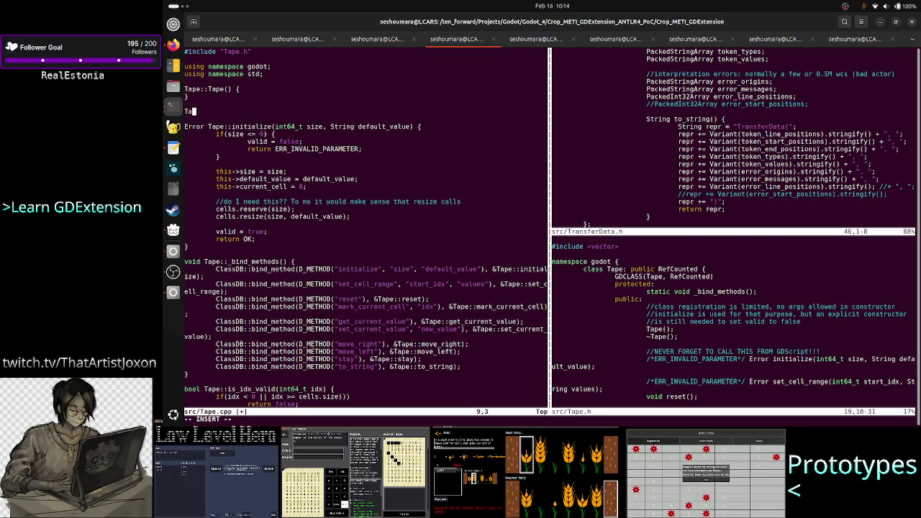
{"action": "type", "text": "pe::"}
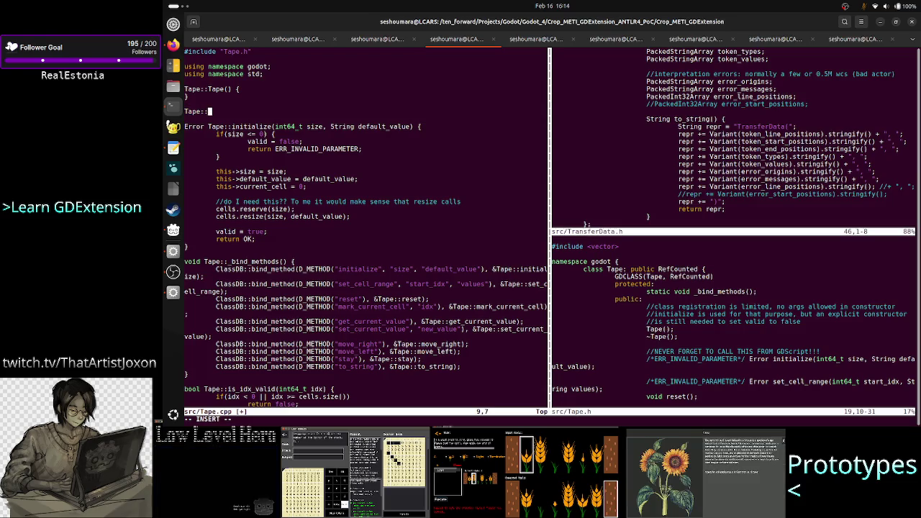
{"action": "type", "text": "~Tape() {"}
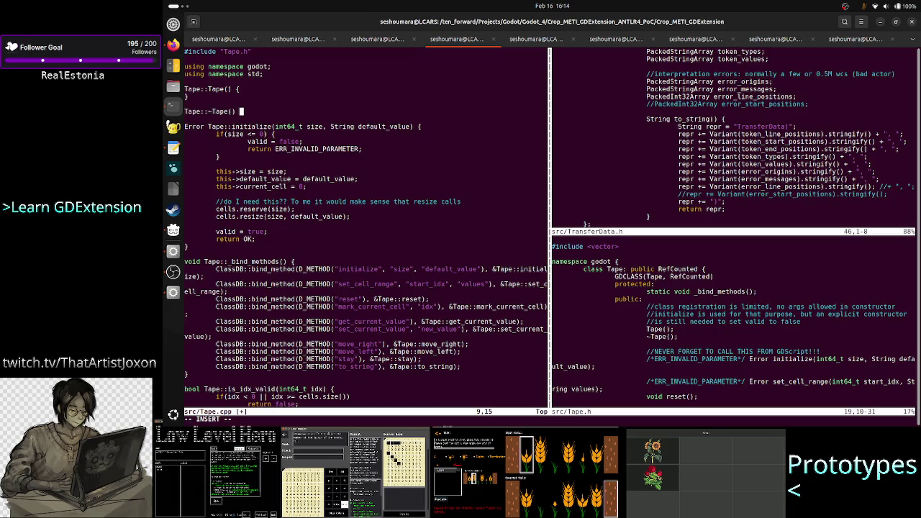
{"action": "key", "text": "Return"}
{"action": "type", "text": "}"}
{"action": "key", "text": "Down"}
{"action": "key", "text": "Down"}
{"action": "key", "text": "Down"}
{"action": "key", "text": "Down"}
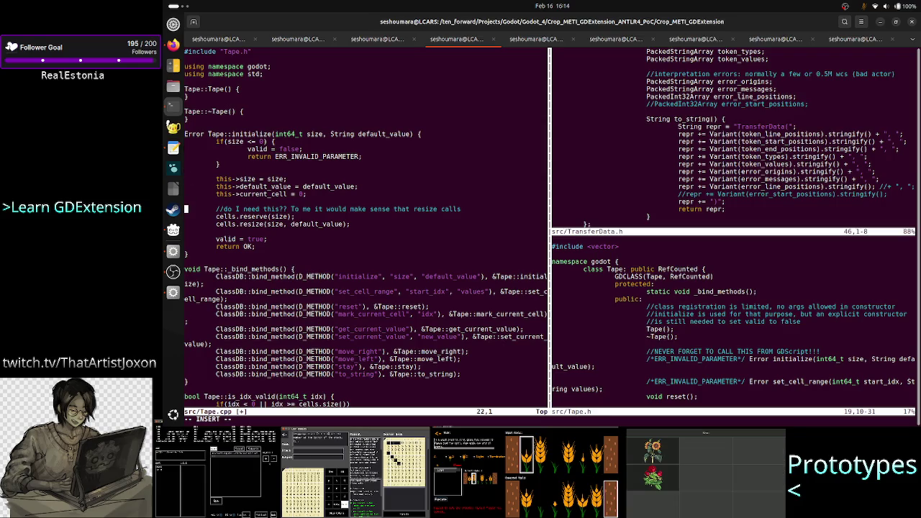
- Start a new 'Tape' line above Tape::initialize, then go to the top of TransferData.h
{"action": "left_click", "coordinate": [186, 134]}
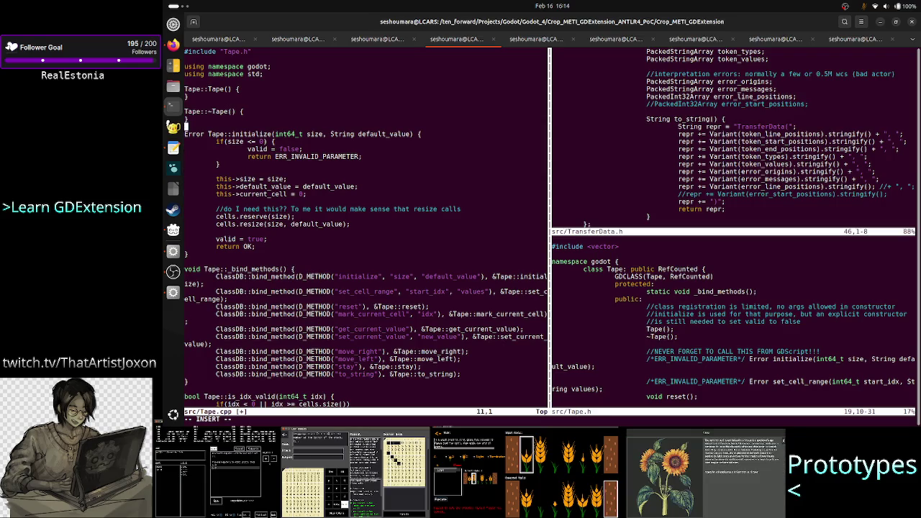
{"action": "key", "text": "Return"}
{"action": "key", "text": "Return"}
{"action": "key", "text": "Up"}
{"action": "type", "text": "Tape"}
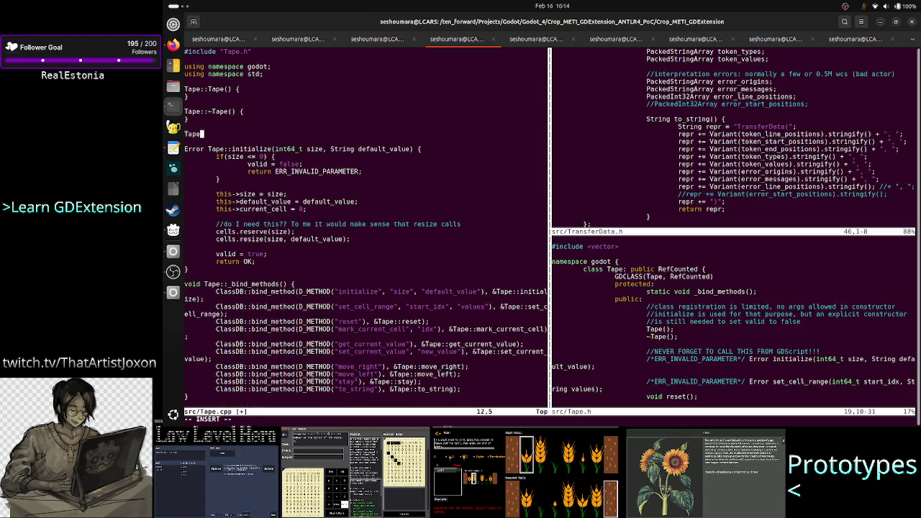
{"action": "key", "text": "Escape"}
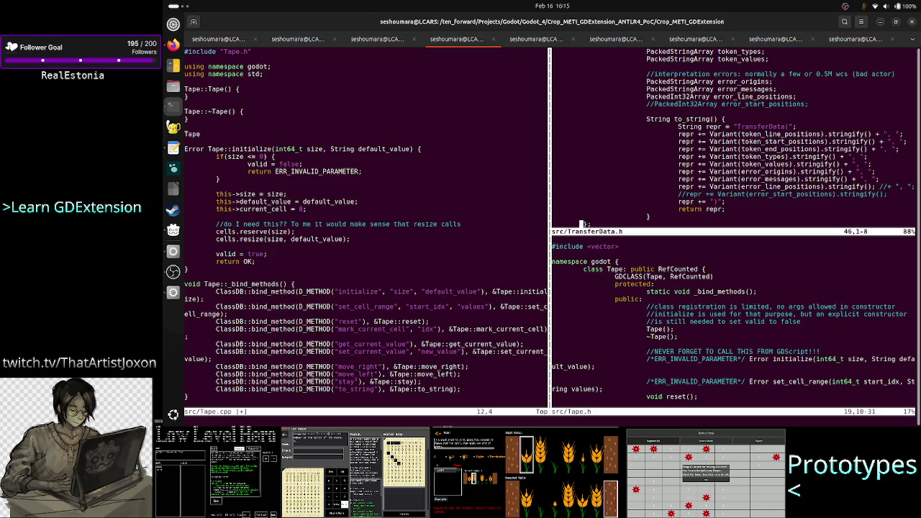
{"action": "key", "text": "k"}
{"action": "key", "text": "k"}
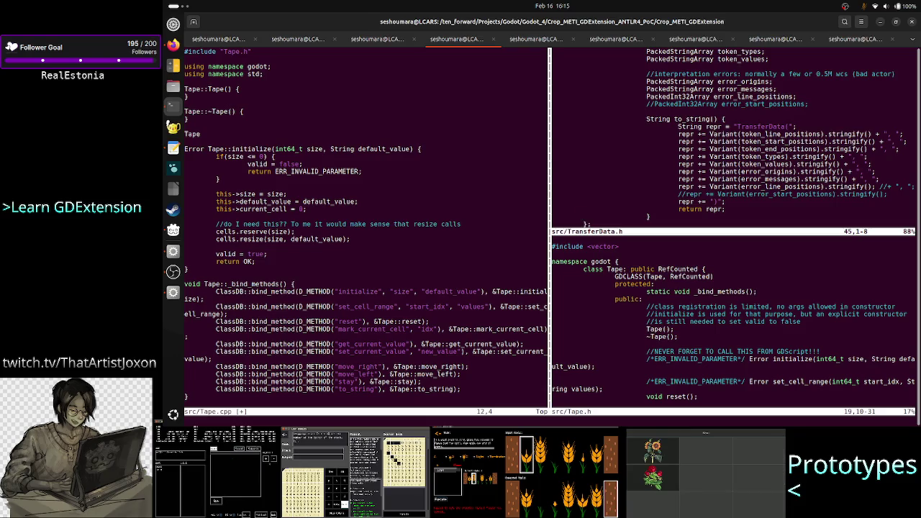
{"action": "key", "text": "k"}
{"action": "key", "text": "k"}
{"action": "key", "text": "k"}
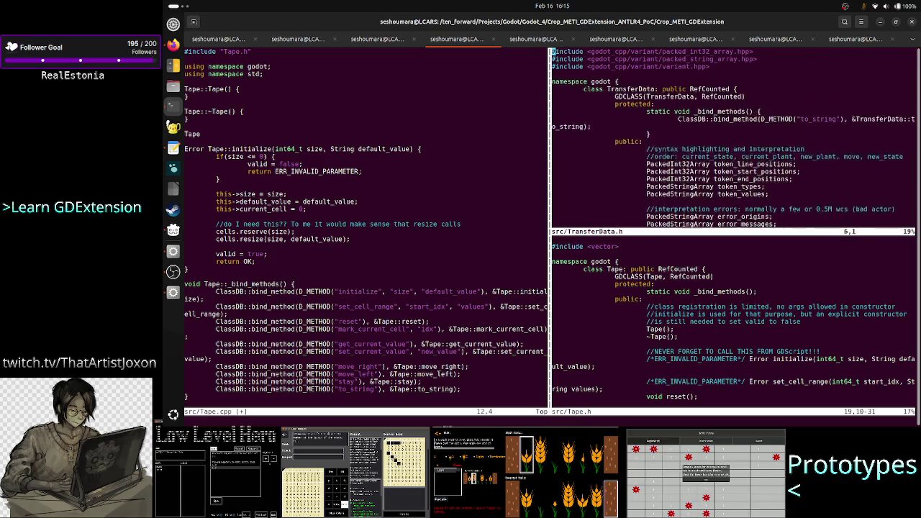
- Scroll TransferData.h to its to_string() body, mark the name, and move down through Tape.cpp
{"action": "key", "text": "j"}
{"action": "key", "text": "j"}
{"action": "key", "text": "j"}
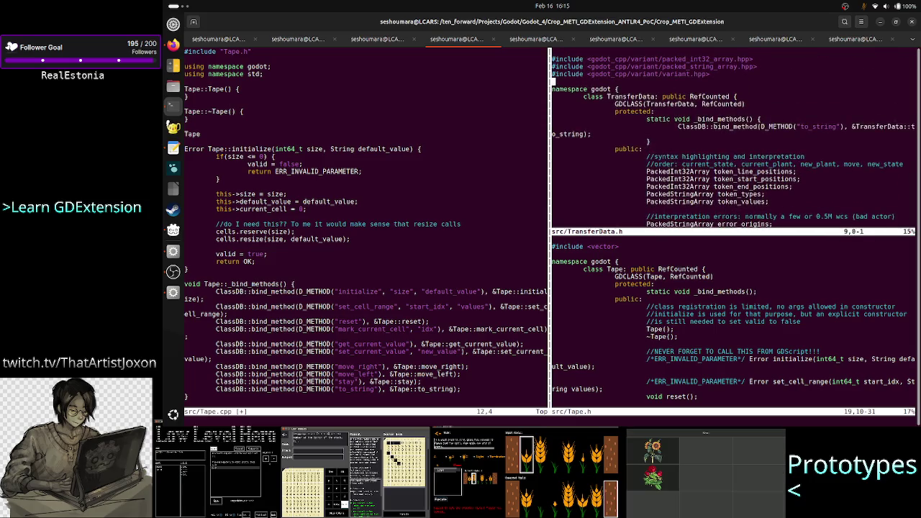
{"action": "key", "text": "j"}
{"action": "key", "text": "j"}
{"action": "key", "text": "j"}
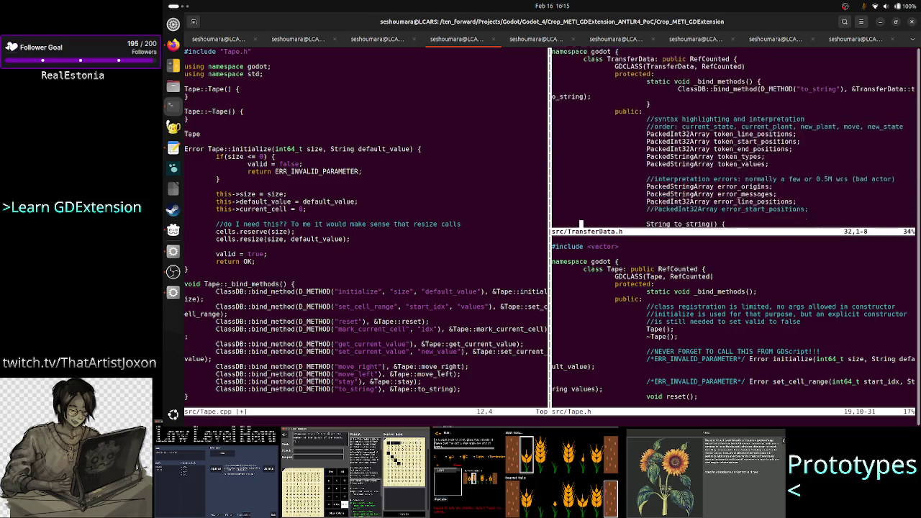
{"action": "key", "text": "j"}
{"action": "key", "text": "j"}
{"action": "key", "text": "j"}
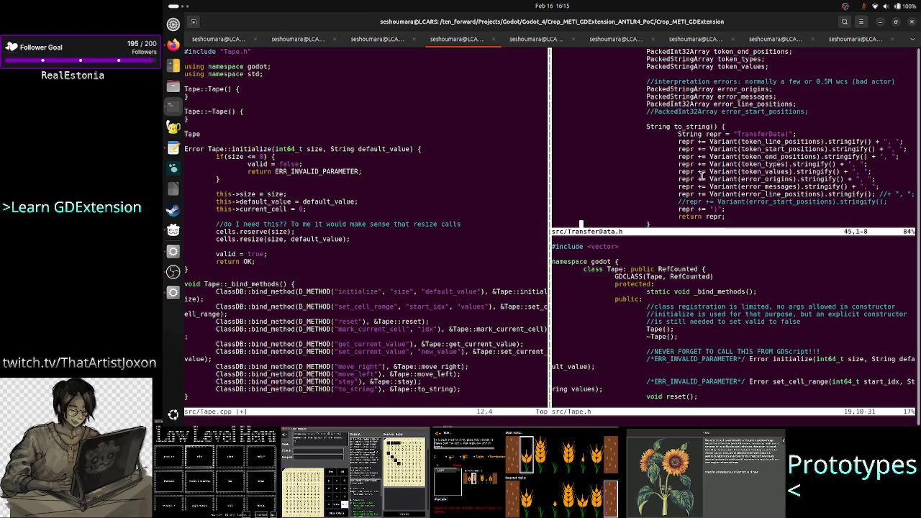
{"action": "left_click_drag", "start_coordinate": [687, 127], "coordinate": [709, 127]}
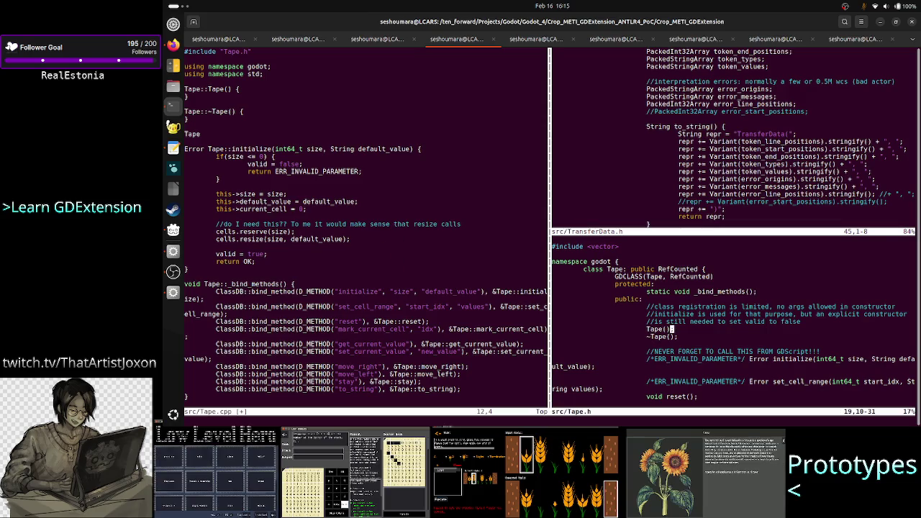
{"action": "key", "text": "j"}
{"action": "key", "text": "j"}
{"action": "key", "text": "j"}
{"action": "key", "text": "j"}
{"action": "key", "text": "j"}
{"action": "key", "text": "j"}
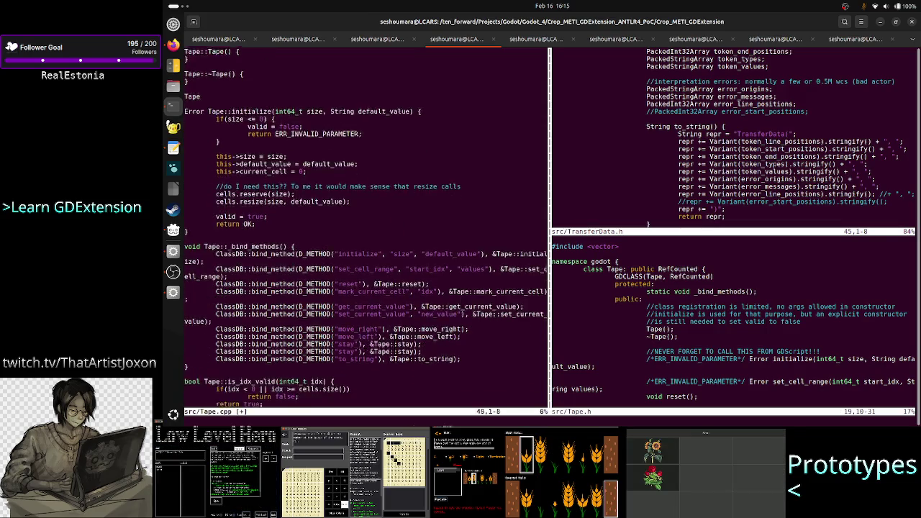
{"action": "key", "text": "j"}
{"action": "key", "text": "j"}
{"action": "key", "text": "j"}
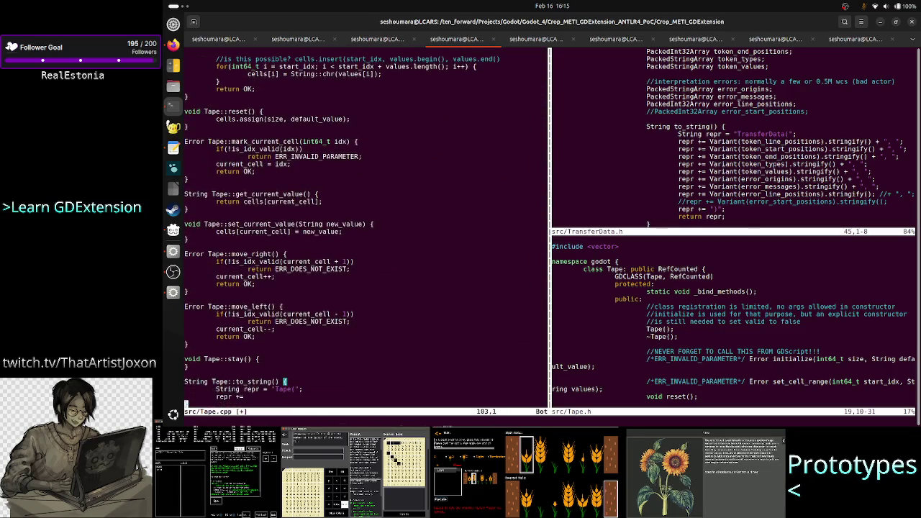
- Put the cursor in insert mode at the end of the repr += line in Tape::to_string()
{"action": "key", "text": "$"}
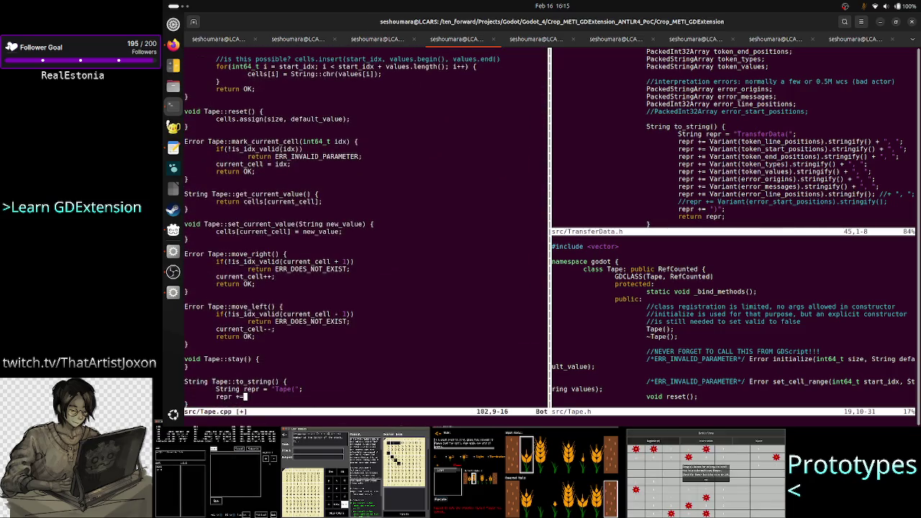
{"action": "key", "text": "j"}
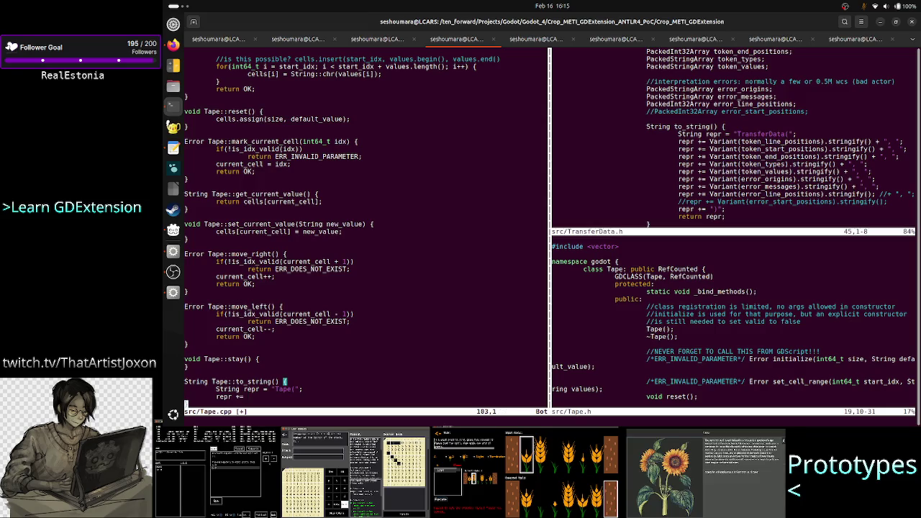
{"action": "key", "text": "i"}
{"action": "key", "text": "Up"}
{"action": "key", "text": "End"}
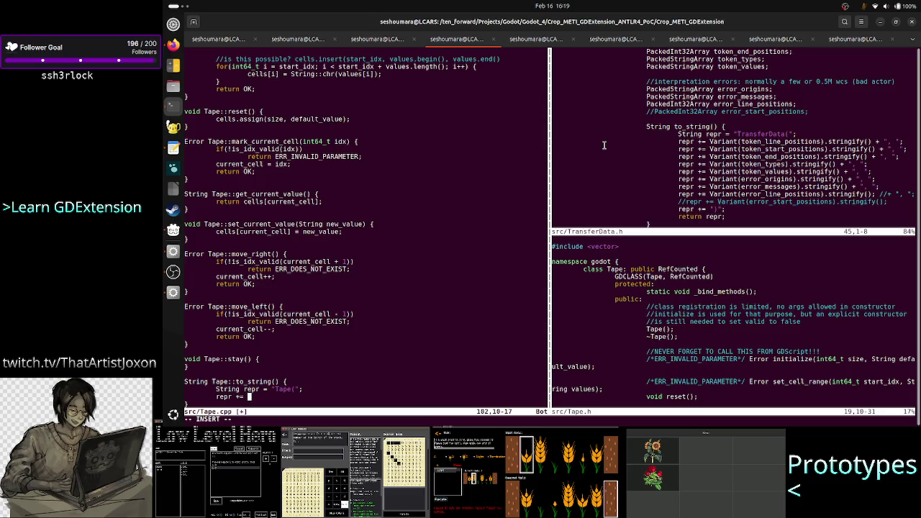
- Search Google for 'sdl' in a new Firefox tab
{"action": "left_click", "coordinate": [173, 44]}
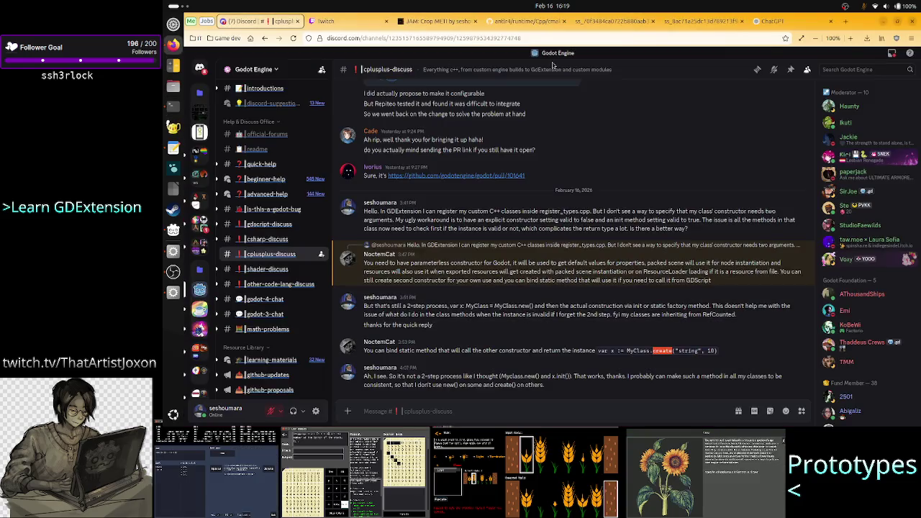
{"action": "left_click", "coordinate": [854, 24]}
{"action": "type", "text": "dsl"}
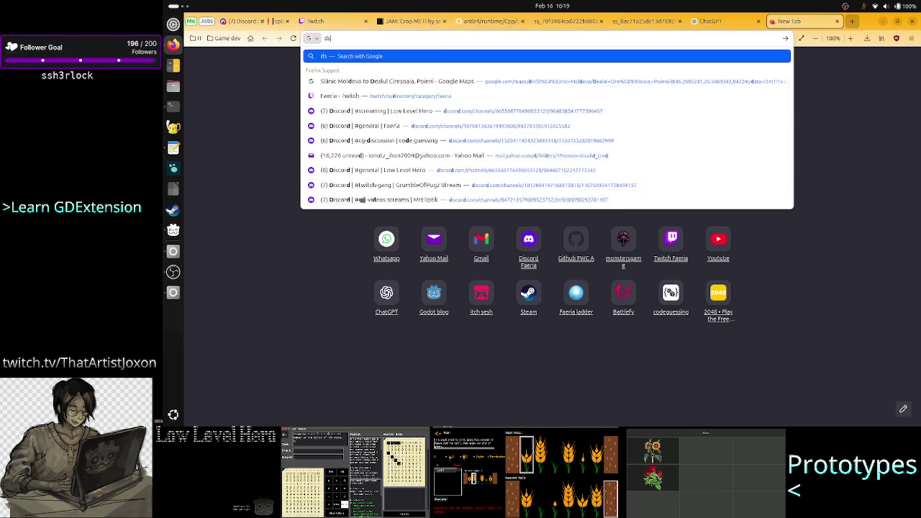
{"action": "key", "text": "BackSpace"}
{"action": "key", "text": "BackSpace"}
{"action": "key", "text": "BackSpace"}
{"action": "type", "text": "sdl"}
{"action": "key", "text": "Return"}
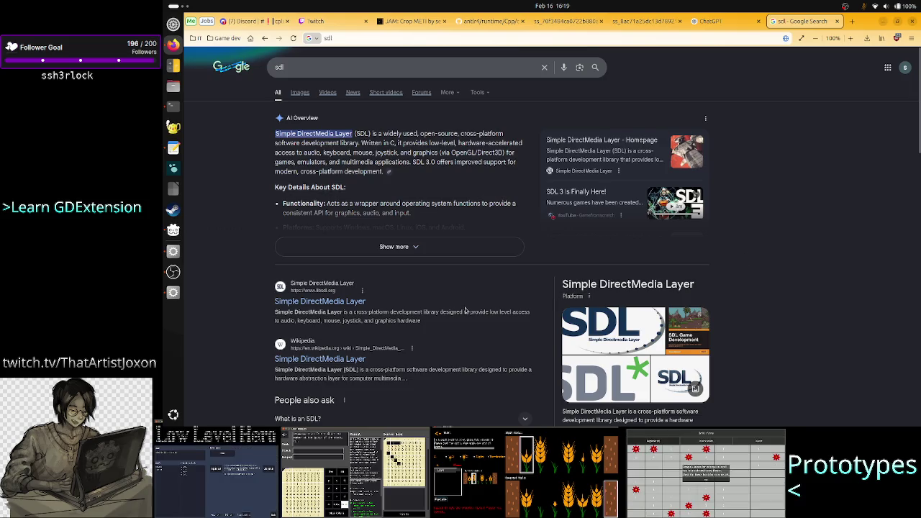
- Read the top result's SDL description, highlighting 'development library', 'audio, keyboard' and 'graphics hardware'
{"action": "left_click_drag", "start_coordinate": [474, 311], "coordinate": [429, 312]}
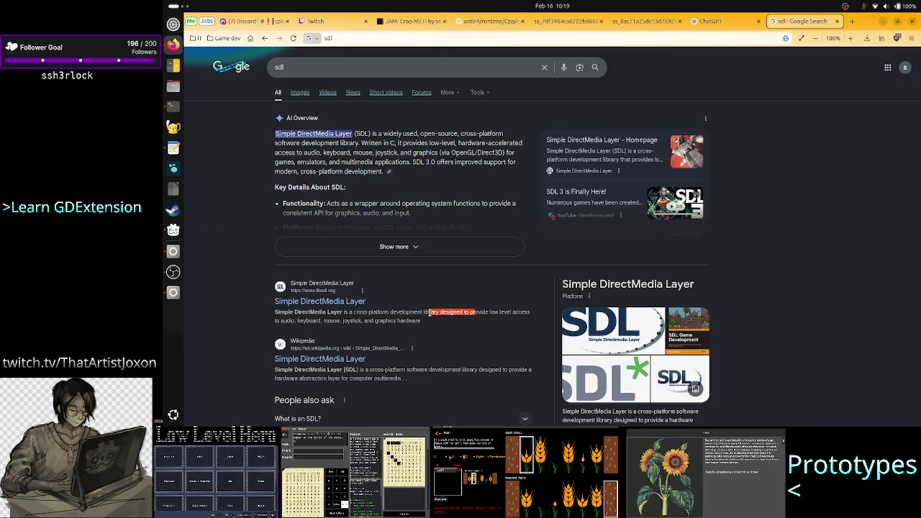
{"action": "mouse_move", "coordinate": [430, 313]}
{"action": "left_mouse_down"}
{"action": "mouse_move", "coordinate": [334, 312]}
{"action": "mouse_move", "coordinate": [435, 309]}
{"action": "left_mouse_up"}
{"action": "double_click", "coordinate": [410, 311]}
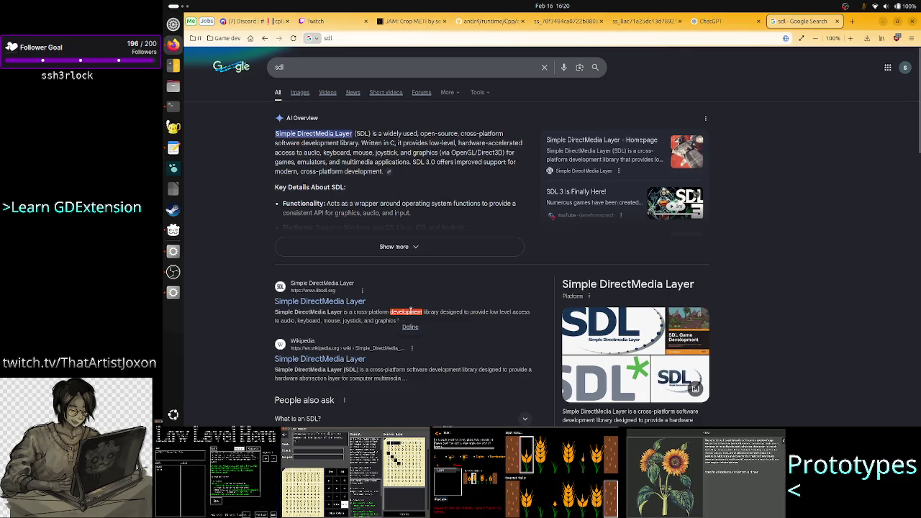
{"action": "double_click", "coordinate": [434, 310]}
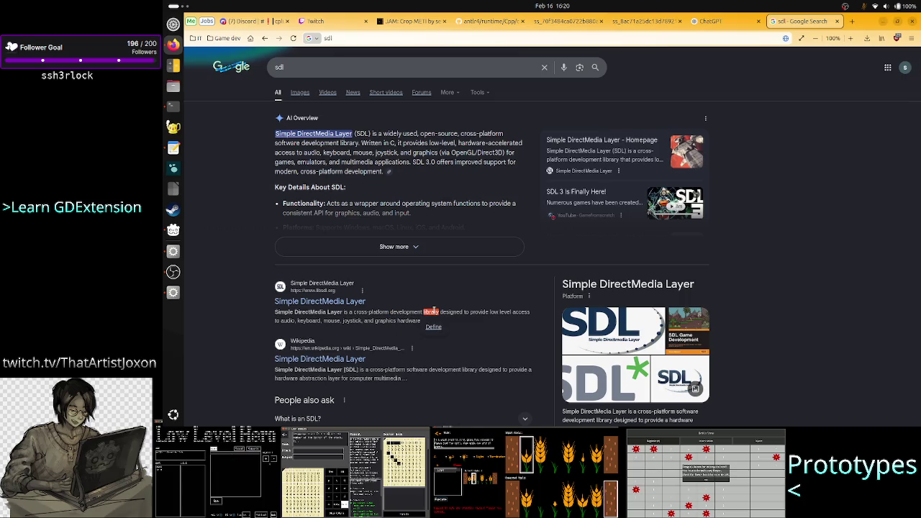
{"action": "left_click", "coordinate": [398, 317]}
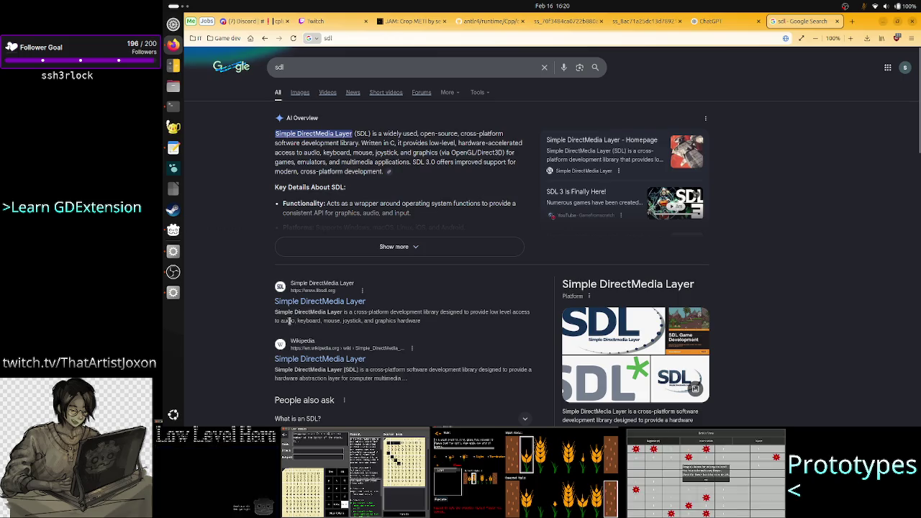
{"action": "left_click_drag", "start_coordinate": [283, 321], "coordinate": [368, 323]}
{"action": "left_click", "coordinate": [382, 320]}
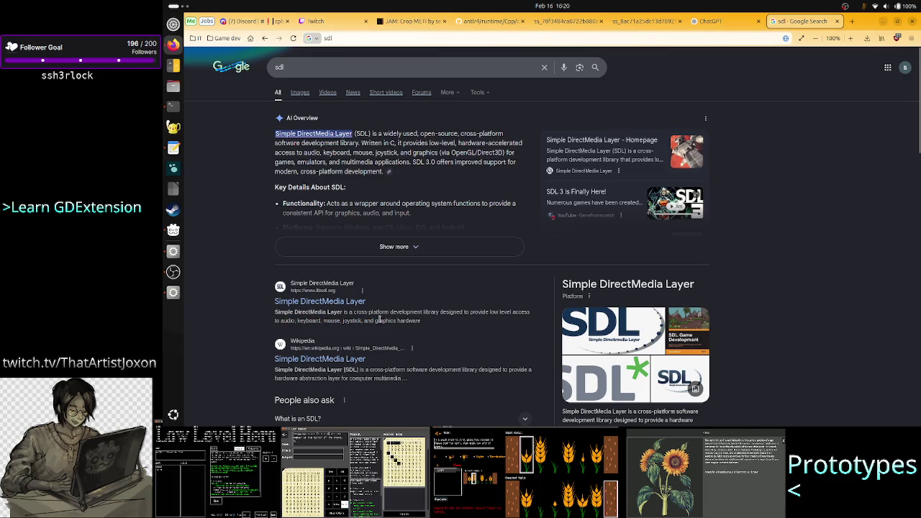
{"action": "left_click_drag", "start_coordinate": [401, 322], "coordinate": [416, 322]}
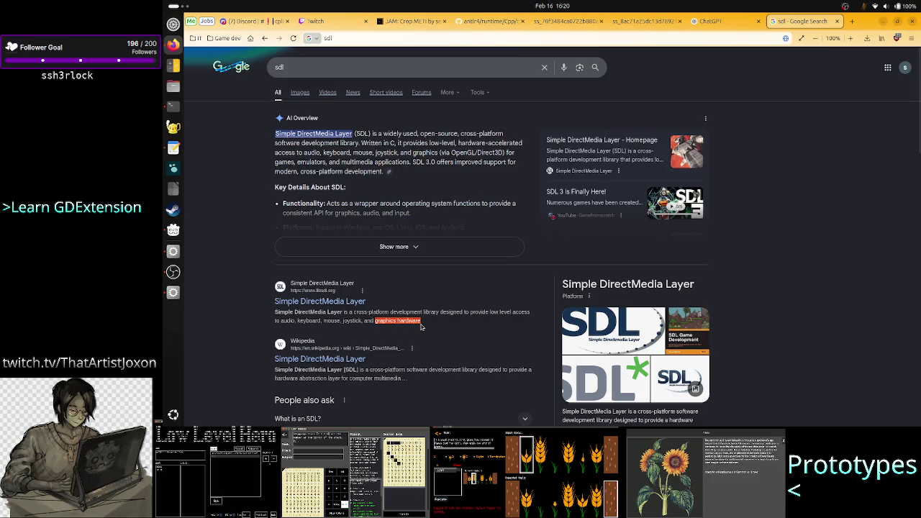
{"action": "left_click", "coordinate": [429, 328]}
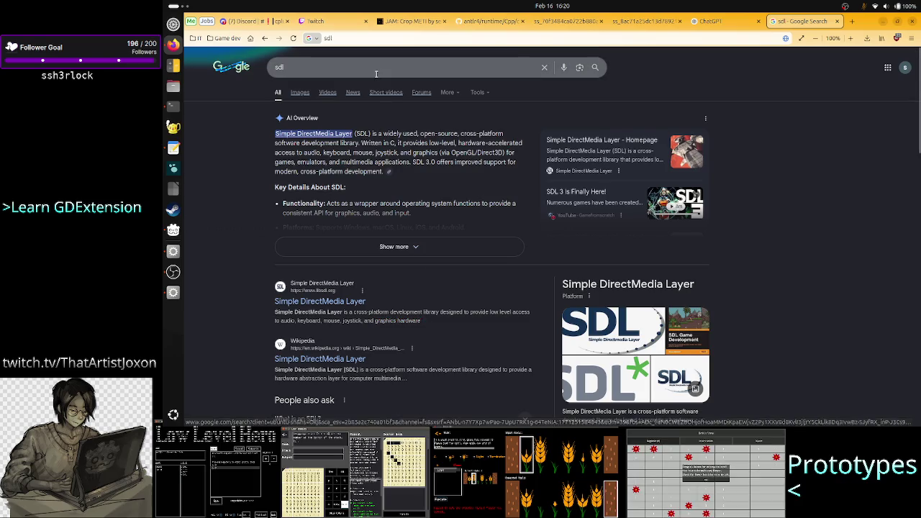
- Replace the query with 'raylib' and open the raylib.com homepage from the results
{"action": "left_click", "coordinate": [375, 67]}
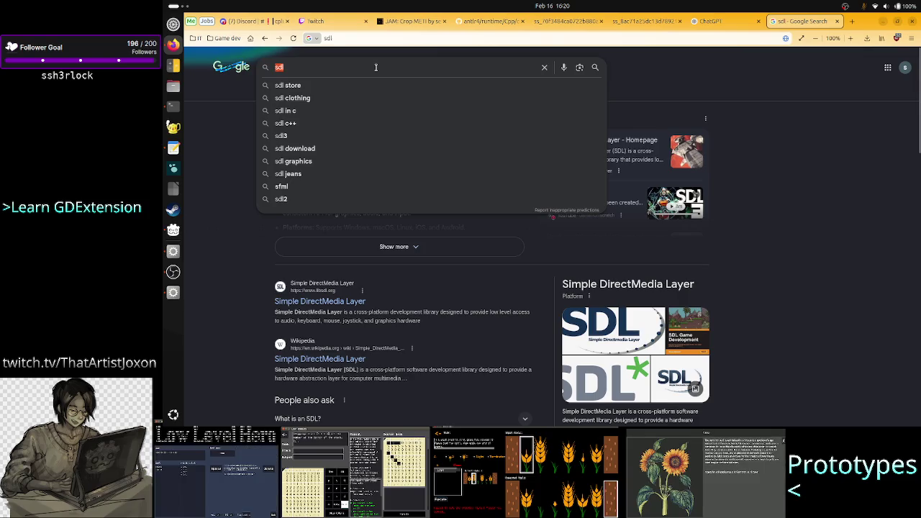
{"action": "key", "text": "BackSpace"}
{"action": "key", "text": "BackSpace"}
{"action": "key", "text": "BackSpace"}
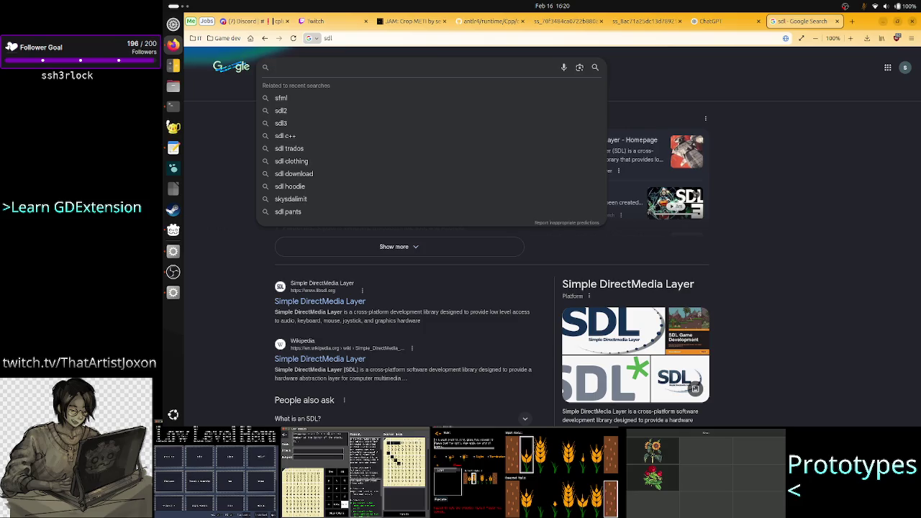
{"action": "type", "text": "raylib"}
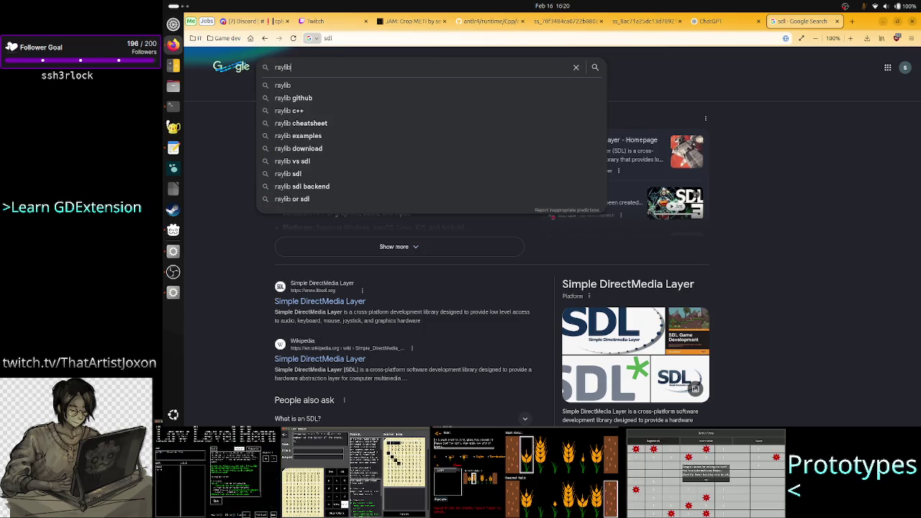
{"action": "key", "text": "Return"}
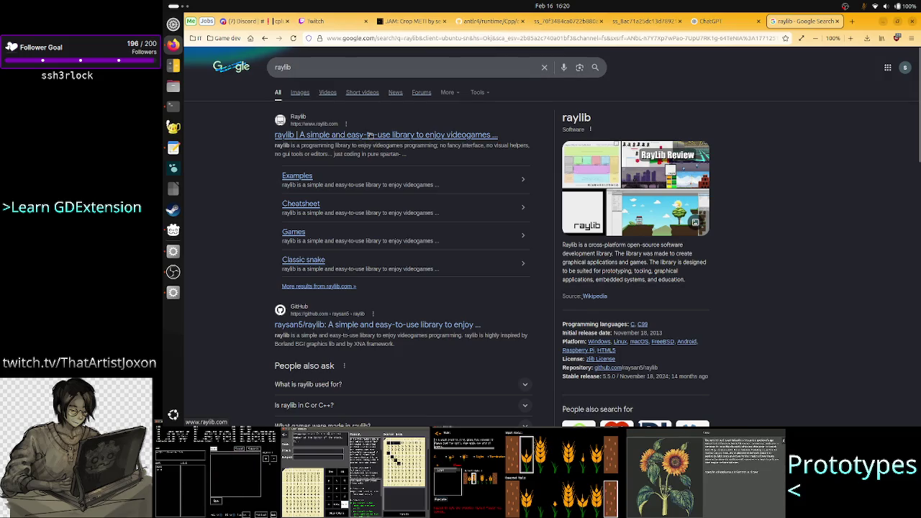
{"action": "left_click", "coordinate": [370, 135]}
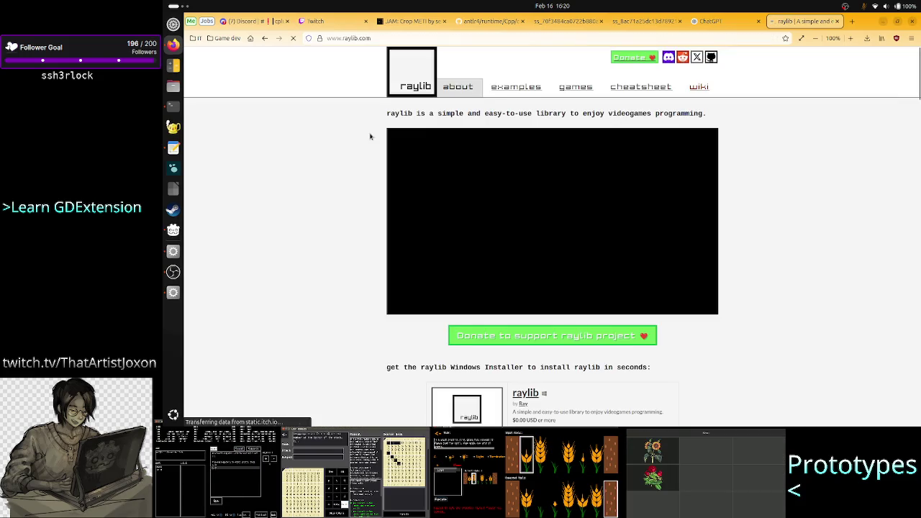
- Scroll down to the raylib language bindings section and open the full bindings list
{"action": "scroll", "coordinate": [696, 289], "scroll_direction": "down", "scroll_amount": 8}
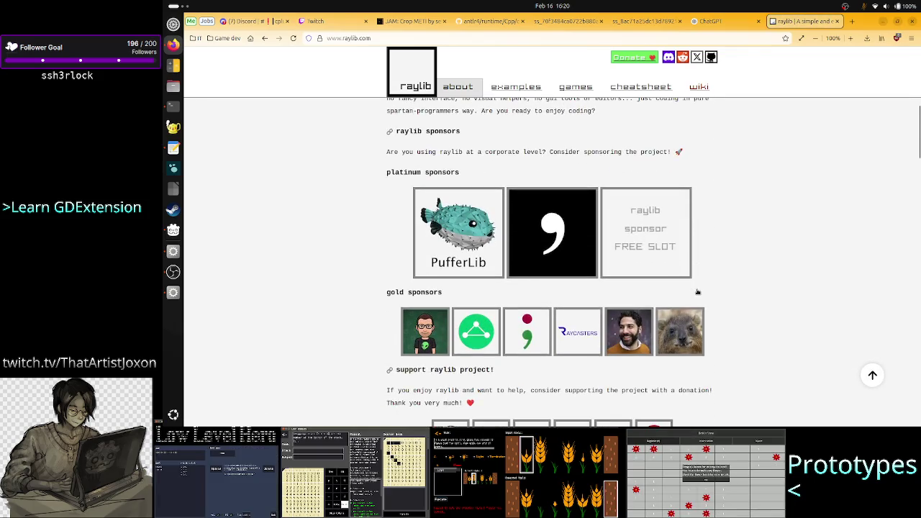
{"action": "scroll", "coordinate": [736, 303], "scroll_direction": "down", "scroll_amount": 5}
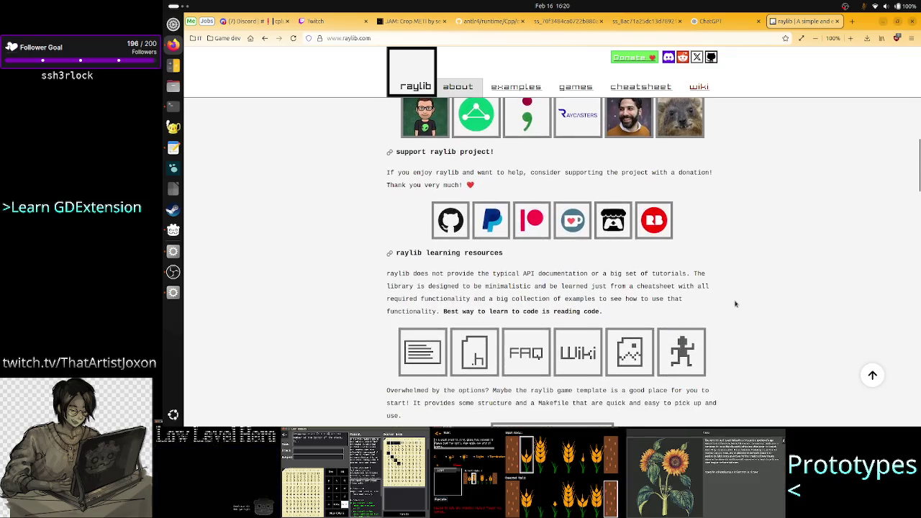
{"action": "scroll", "coordinate": [736, 304], "scroll_direction": "down", "scroll_amount": 3}
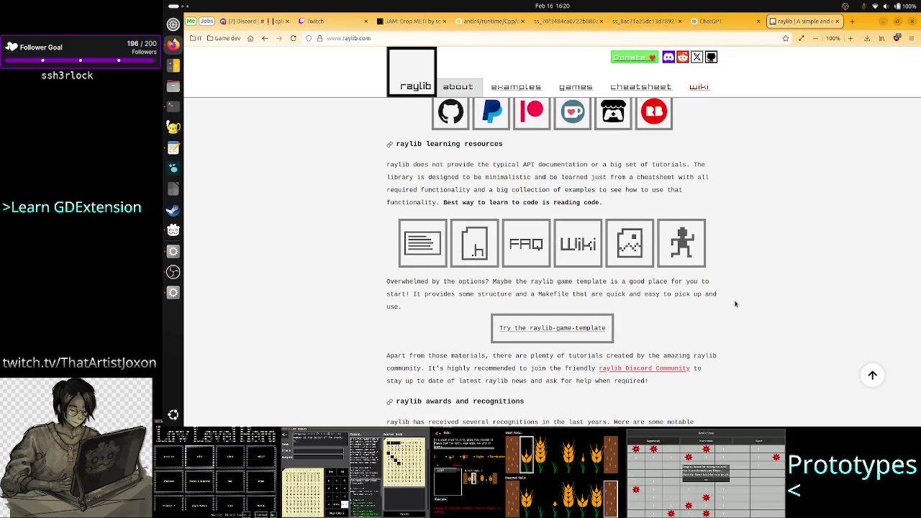
{"action": "scroll", "coordinate": [736, 304], "scroll_direction": "down", "scroll_amount": 7}
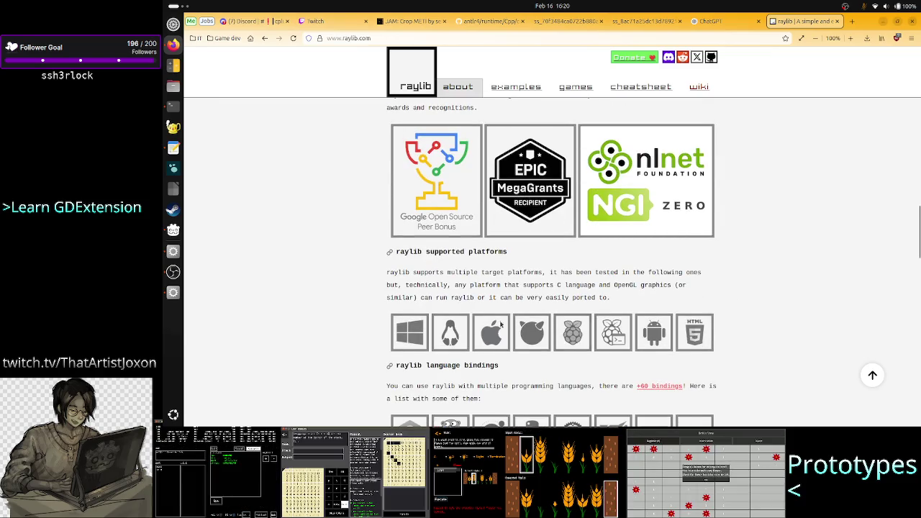
{"action": "scroll", "coordinate": [754, 328], "scroll_direction": "down", "scroll_amount": 1}
{"action": "scroll", "coordinate": [755, 328], "scroll_direction": "down", "scroll_amount": 3}
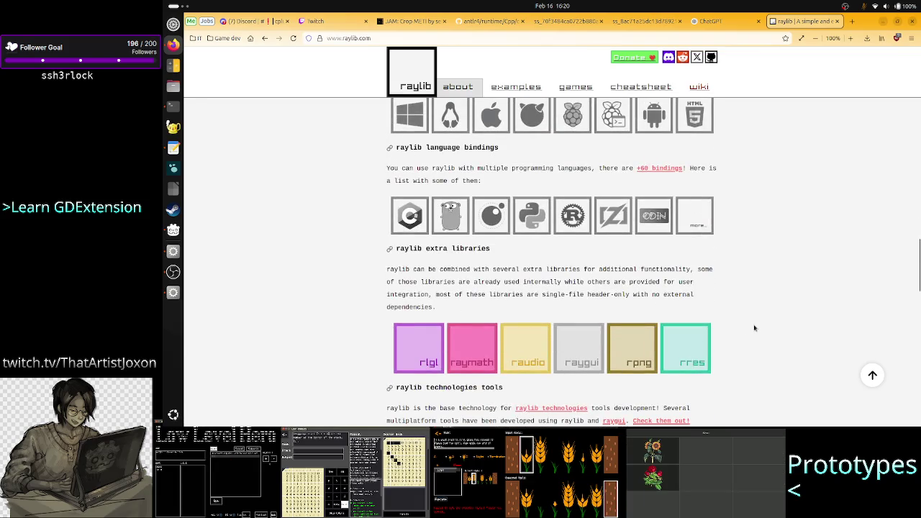
{"action": "scroll", "coordinate": [755, 329], "scroll_direction": "up", "scroll_amount": 1}
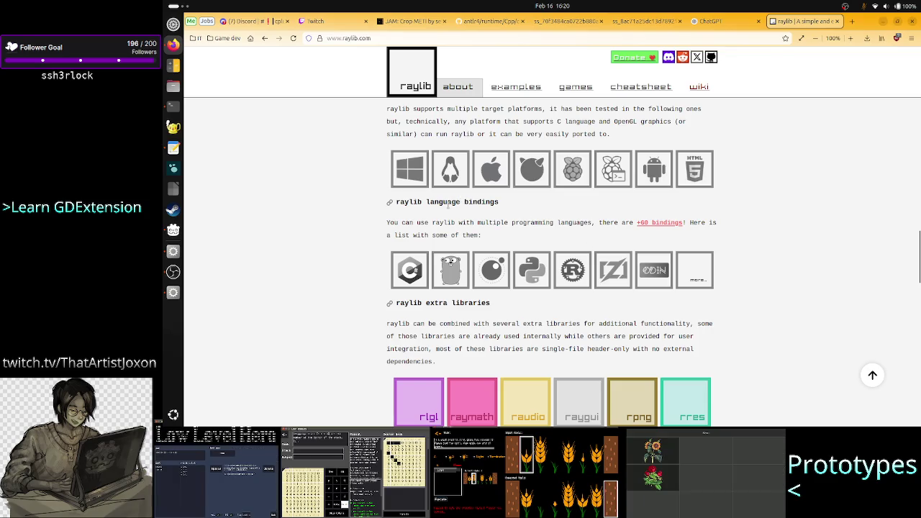
{"action": "left_click", "coordinate": [687, 279]}
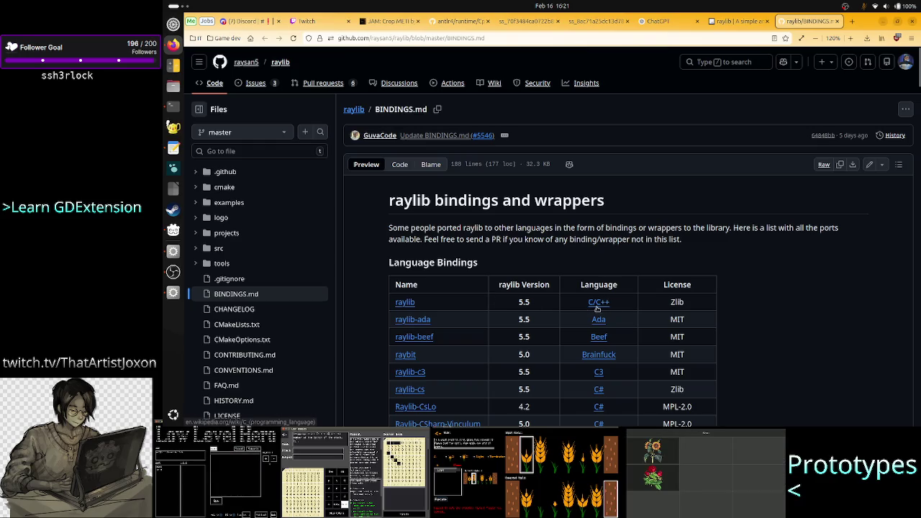
- Skim the GitHub BINDINGS.md list, then close it to return to raylib.com's extra libraries
{"action": "scroll", "coordinate": [625, 309], "scroll_direction": "down", "scroll_amount": 4}
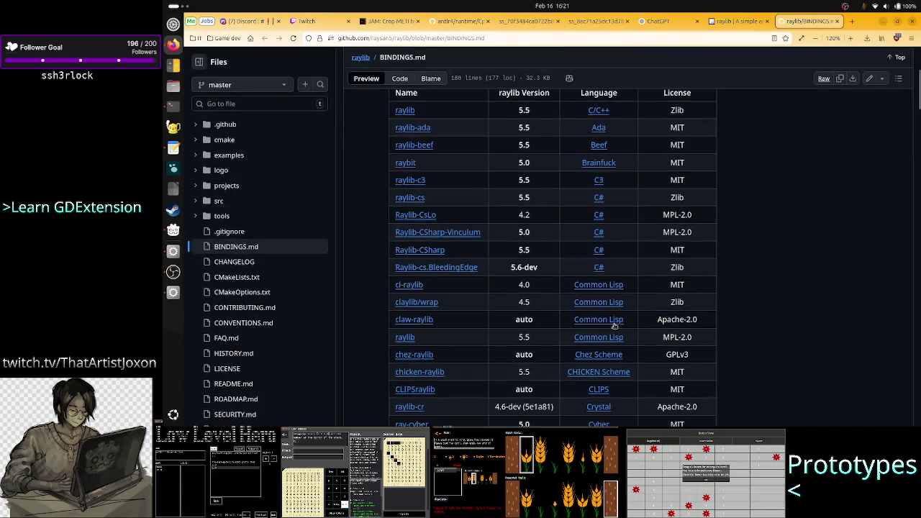
{"action": "scroll", "coordinate": [614, 326], "scroll_direction": "down", "scroll_amount": 5}
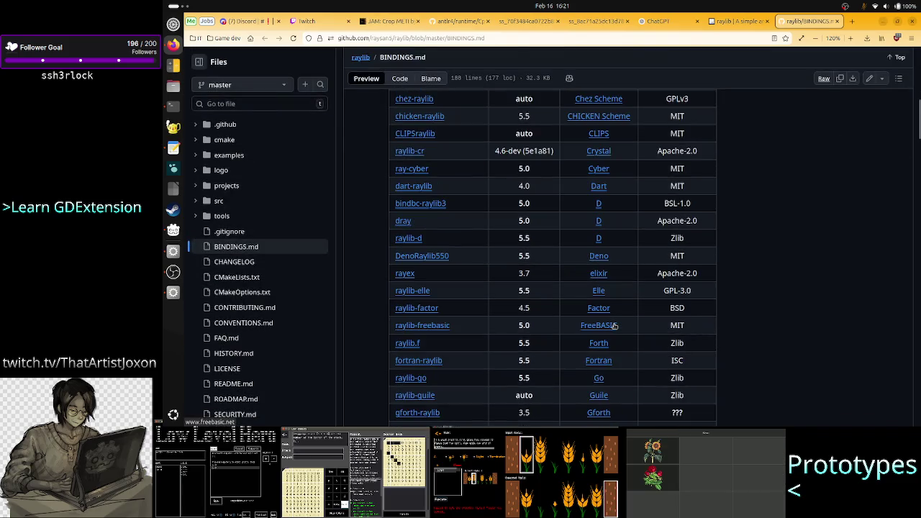
{"action": "scroll", "coordinate": [614, 326], "scroll_direction": "down", "scroll_amount": 15}
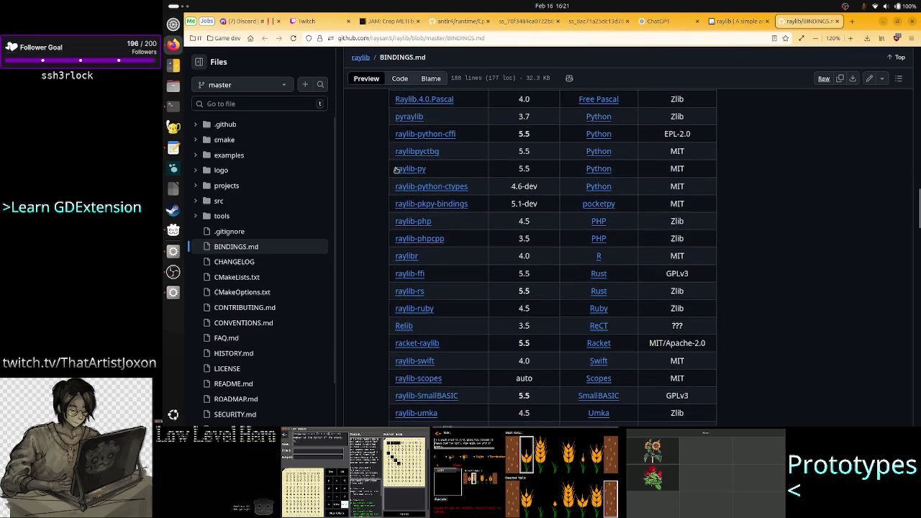
{"action": "scroll", "coordinate": [482, 229], "scroll_direction": "up", "scroll_amount": 15}
{"action": "scroll", "coordinate": [482, 229], "scroll_direction": "up", "scroll_amount": 10}
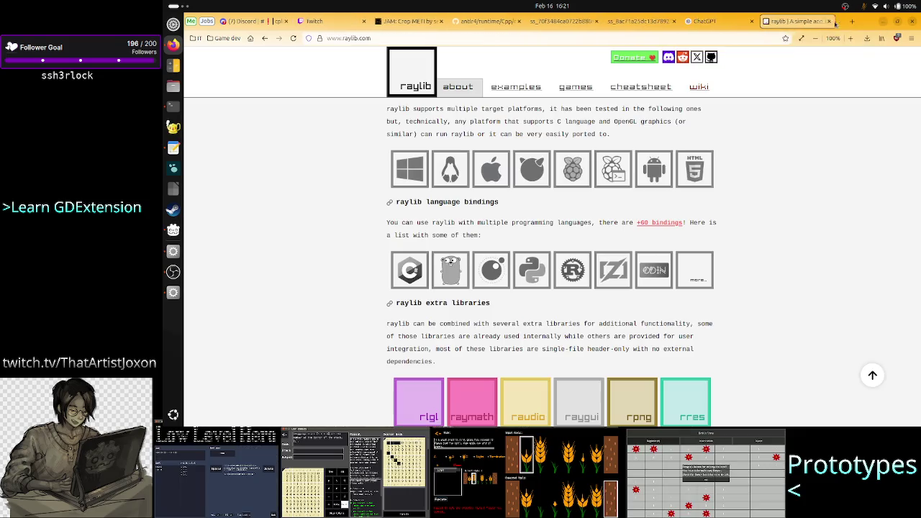
{"action": "left_click", "coordinate": [838, 21]}
{"action": "scroll", "coordinate": [576, 311], "scroll_direction": "down", "scroll_amount": 3}
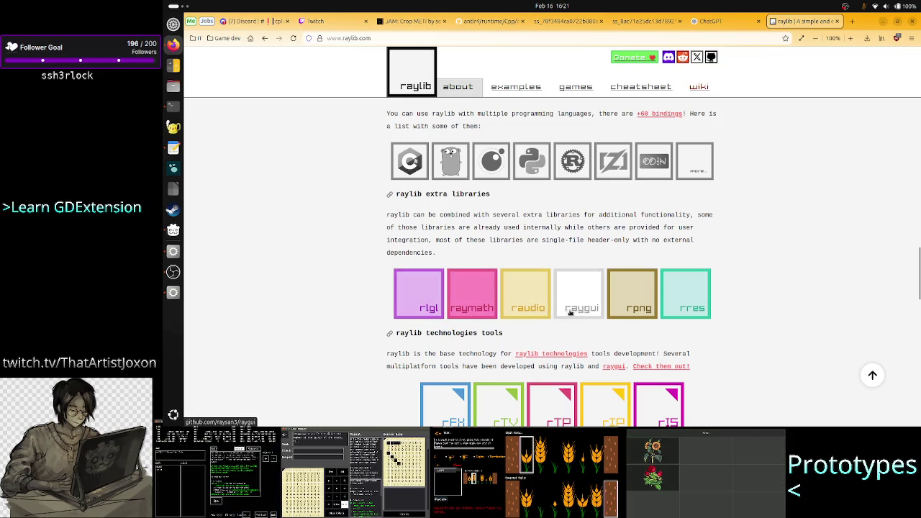
- Open rlgl.h from the rlgl tile, read its immediate-mode API header notes and code, then close it
{"action": "left_click", "coordinate": [422, 293]}
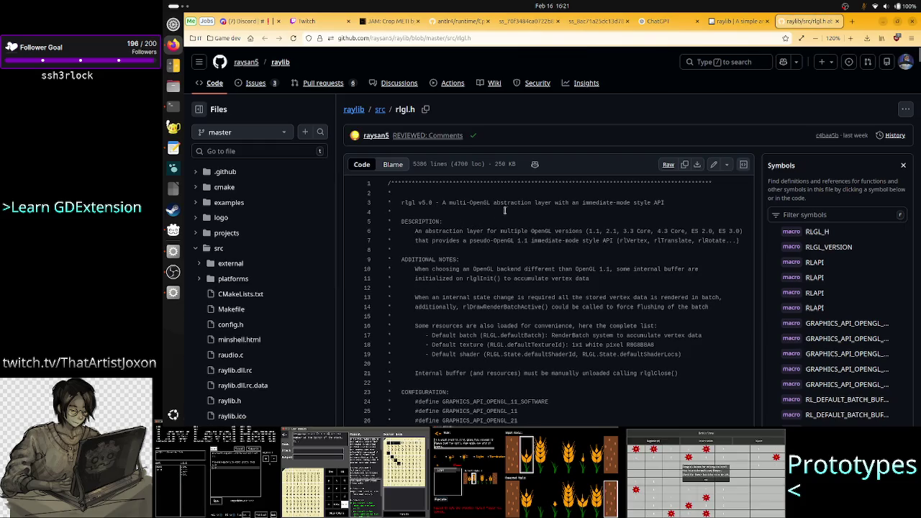
{"action": "left_click_drag", "start_coordinate": [458, 204], "coordinate": [486, 204]}
{"action": "left_click_drag", "start_coordinate": [570, 203], "coordinate": [668, 203]}
{"action": "left_click", "coordinate": [677, 204]}
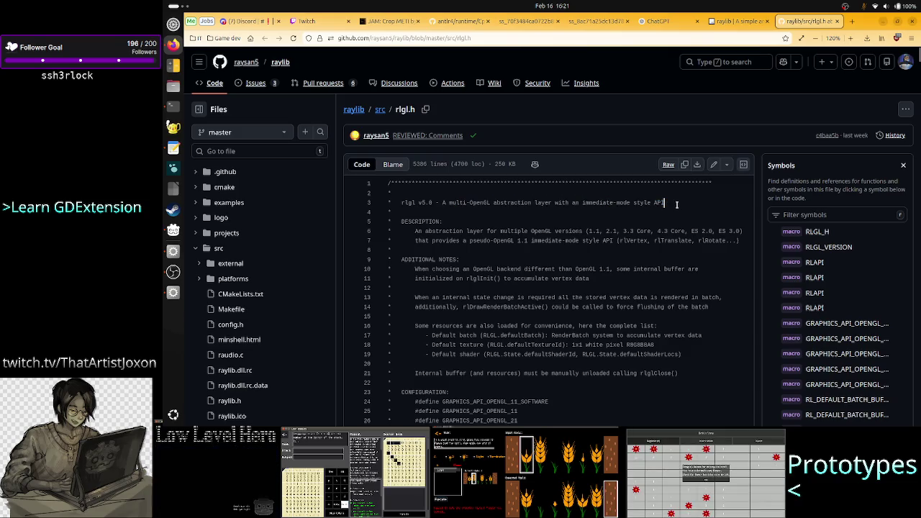
{"action": "scroll", "coordinate": [593, 322], "scroll_direction": "down", "scroll_amount": 15}
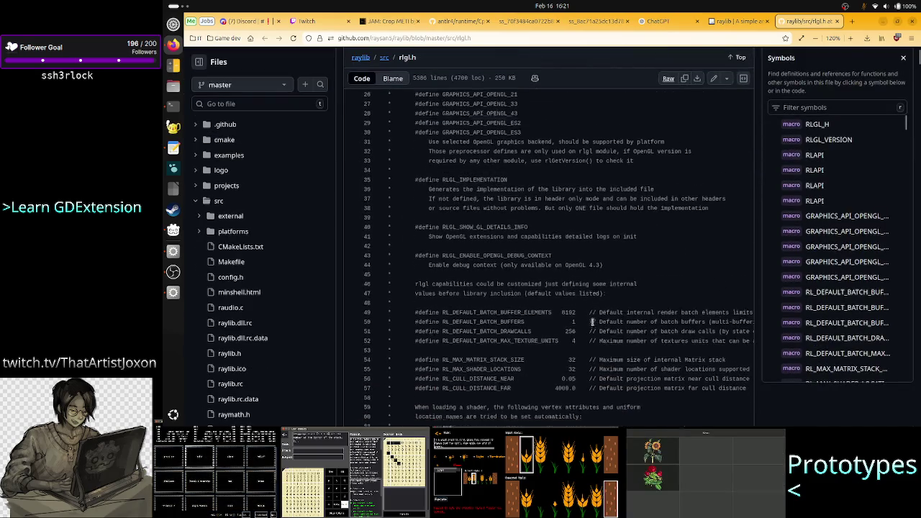
{"action": "scroll", "coordinate": [593, 322], "scroll_direction": "down", "scroll_amount": 20}
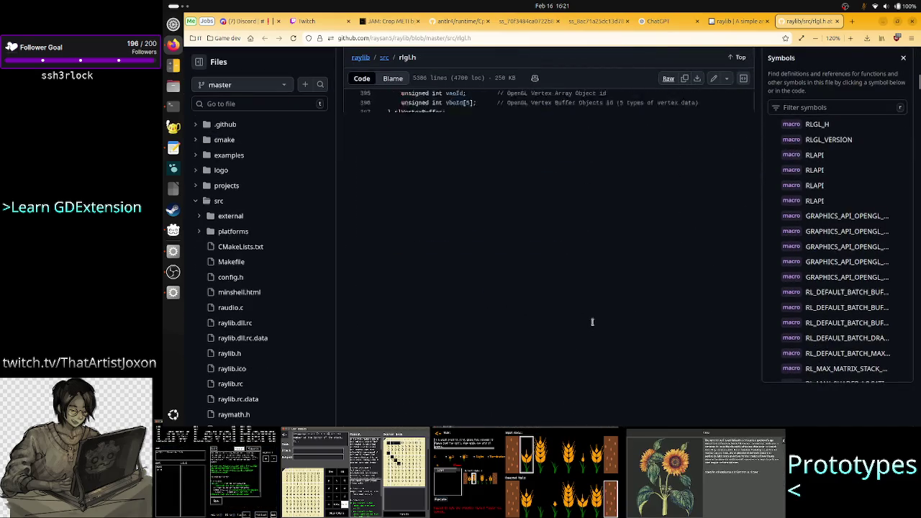
{"action": "scroll", "coordinate": [593, 322], "scroll_direction": "down", "scroll_amount": 20}
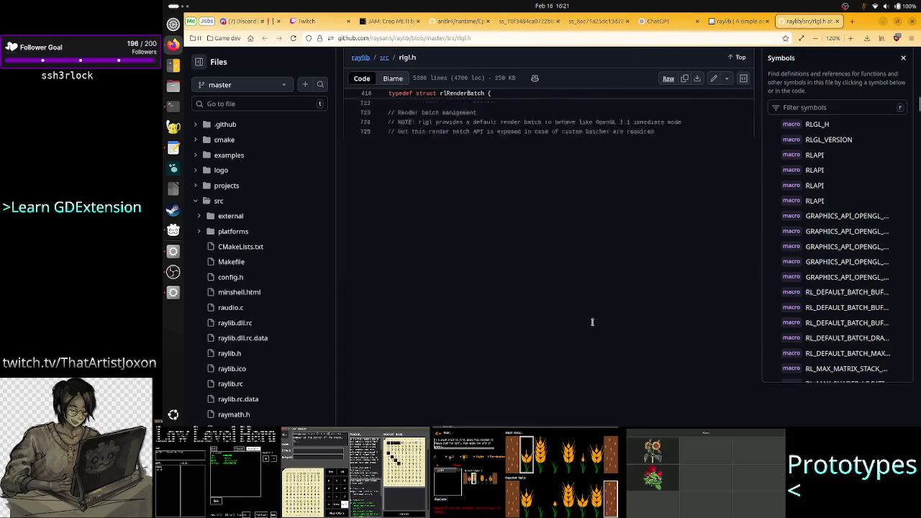
{"action": "scroll", "coordinate": [593, 321], "scroll_direction": "down", "scroll_amount": 2}
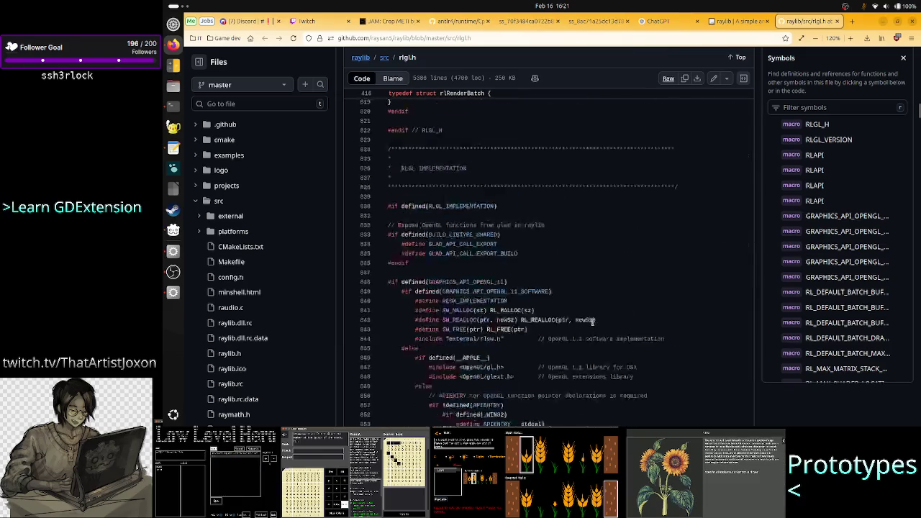
{"action": "left_click", "coordinate": [838, 21]}
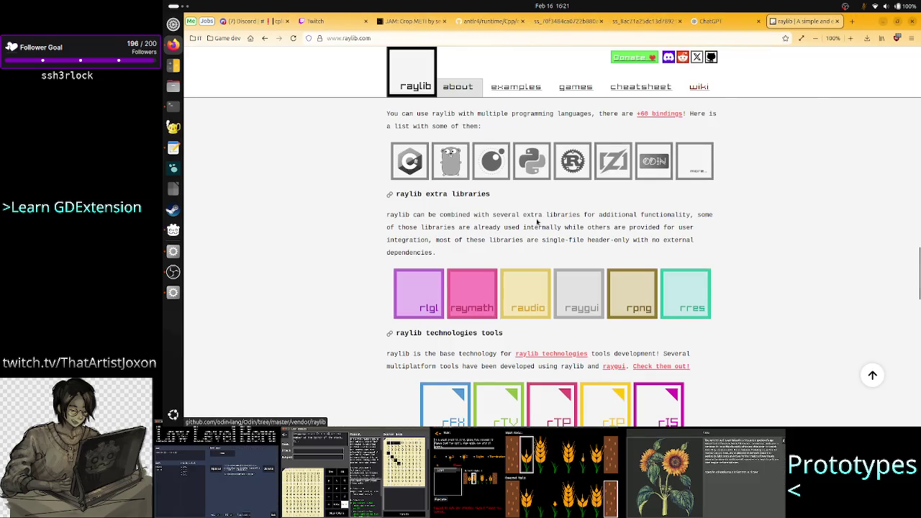
- Scroll raylib.com's learning resources and open the raylib examples folder on GitHub
{"action": "scroll", "coordinate": [446, 252], "scroll_direction": "up", "scroll_amount": 4}
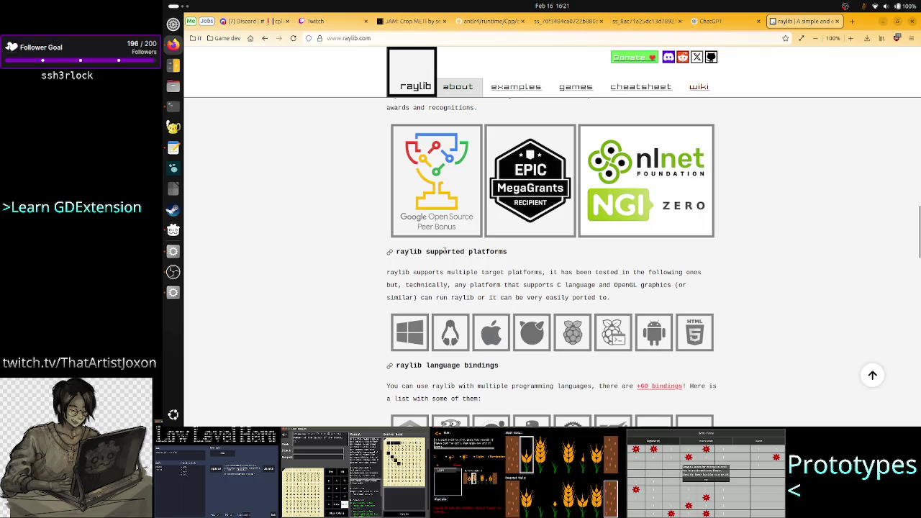
{"action": "scroll", "coordinate": [445, 250], "scroll_direction": "down", "scroll_amount": 15}
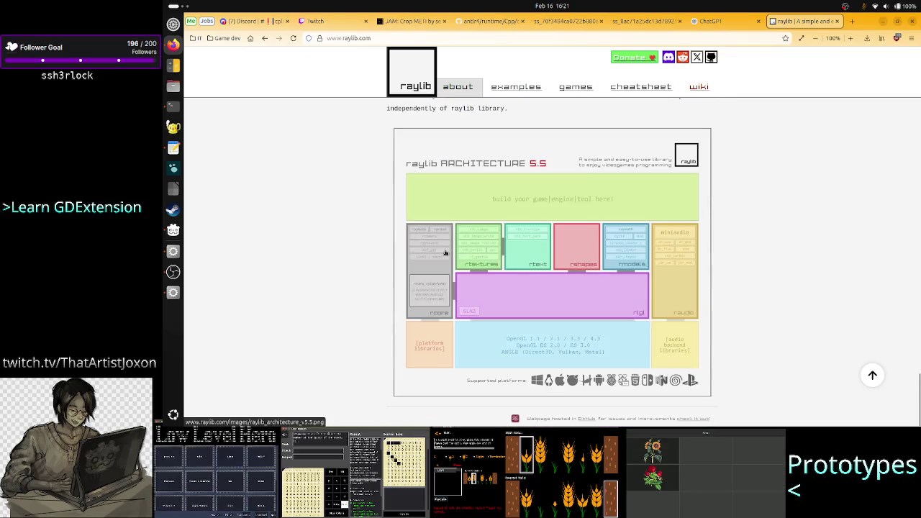
{"action": "scroll", "coordinate": [444, 252], "scroll_direction": "up", "scroll_amount": 20}
{"action": "scroll", "coordinate": [445, 253], "scroll_direction": "down", "scroll_amount": 6}
{"action": "scroll", "coordinate": [446, 253], "scroll_direction": "up", "scroll_amount": 3}
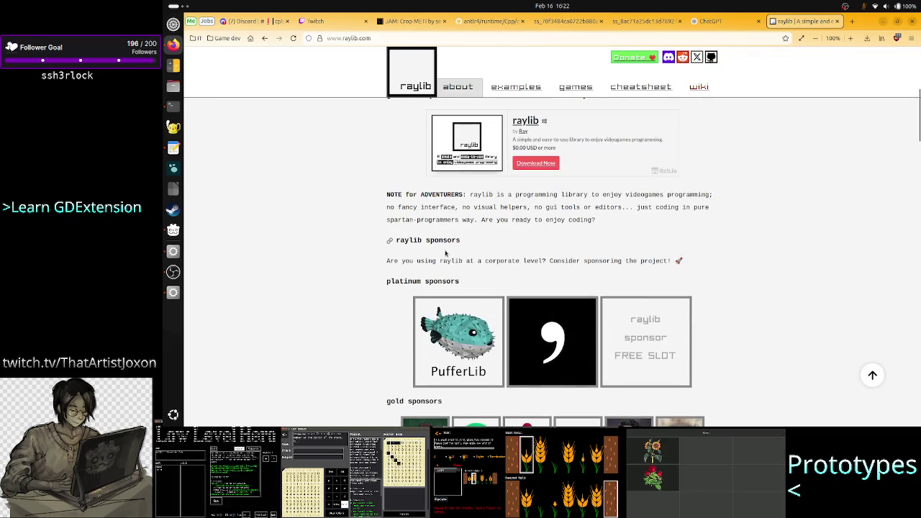
{"action": "scroll", "coordinate": [445, 253], "scroll_direction": "down", "scroll_amount": 5}
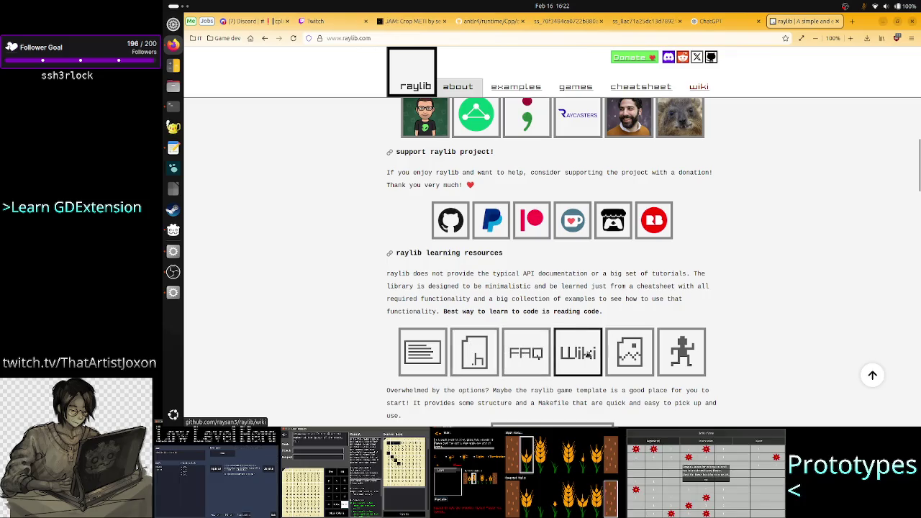
{"action": "left_click", "coordinate": [634, 357]}
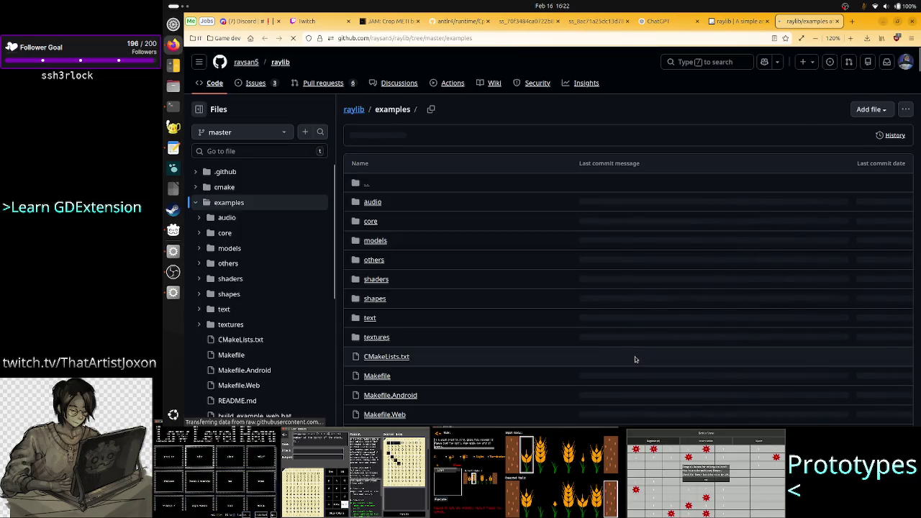
- Scroll through raylib's examples table and open the shapes_bullet_hell.c source
{"action": "scroll", "coordinate": [597, 324], "scroll_direction": "down", "scroll_amount": 5}
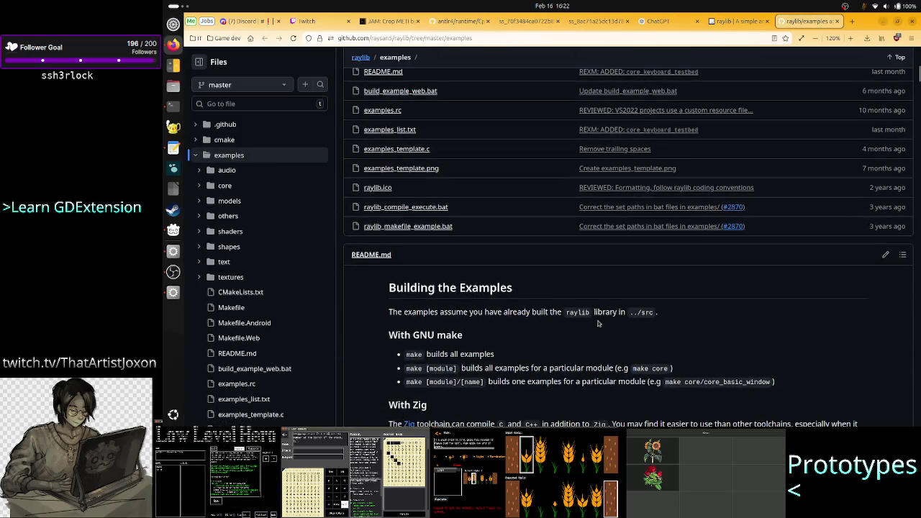
{"action": "scroll", "coordinate": [597, 324], "scroll_direction": "down", "scroll_amount": 7}
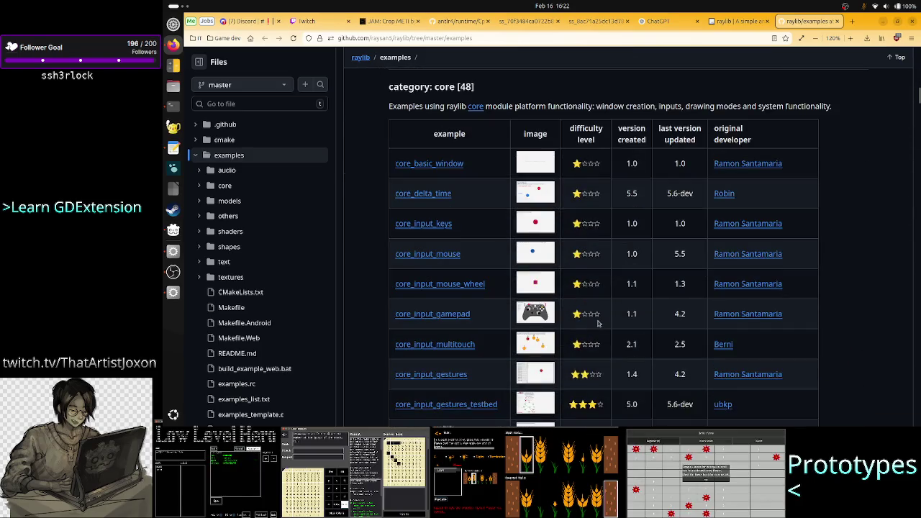
{"action": "scroll", "coordinate": [598, 324], "scroll_direction": "down", "scroll_amount": 4}
{"action": "scroll", "coordinate": [597, 324], "scroll_direction": "down", "scroll_amount": 2}
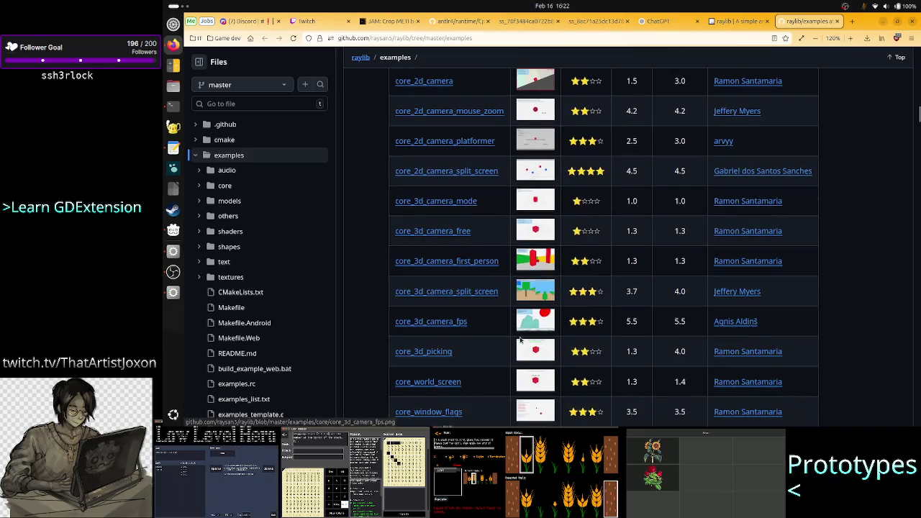
{"action": "scroll", "coordinate": [521, 341], "scroll_direction": "down", "scroll_amount": 1}
{"action": "scroll", "coordinate": [521, 341], "scroll_direction": "down", "scroll_amount": 2}
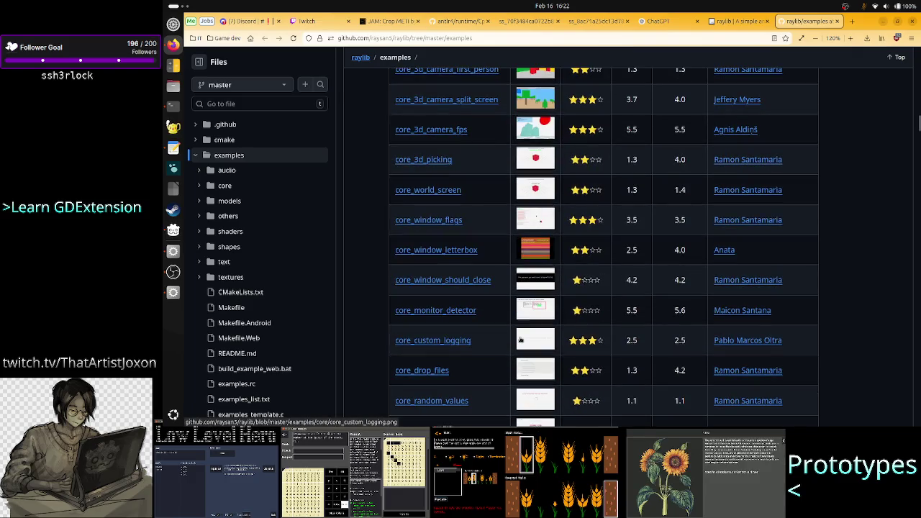
{"action": "scroll", "coordinate": [478, 328], "scroll_direction": "down", "scroll_amount": 4}
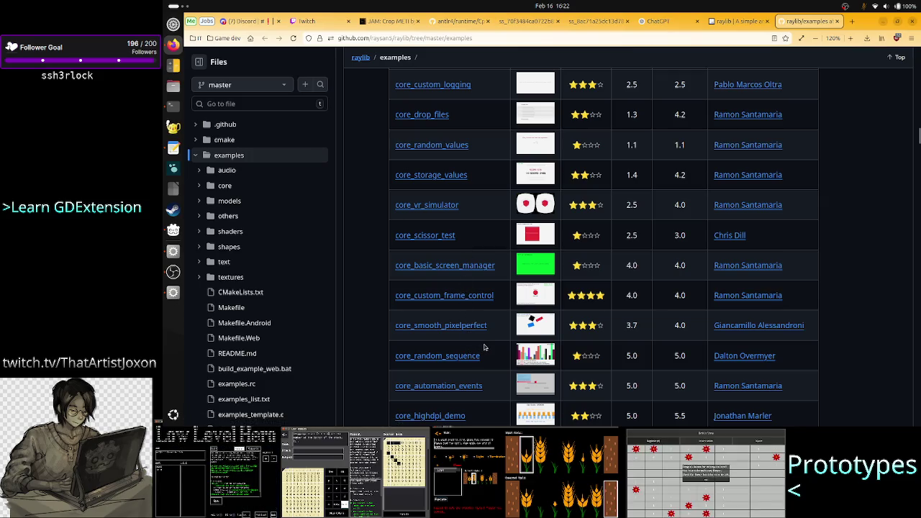
{"action": "scroll", "coordinate": [485, 348], "scroll_direction": "down", "scroll_amount": 3}
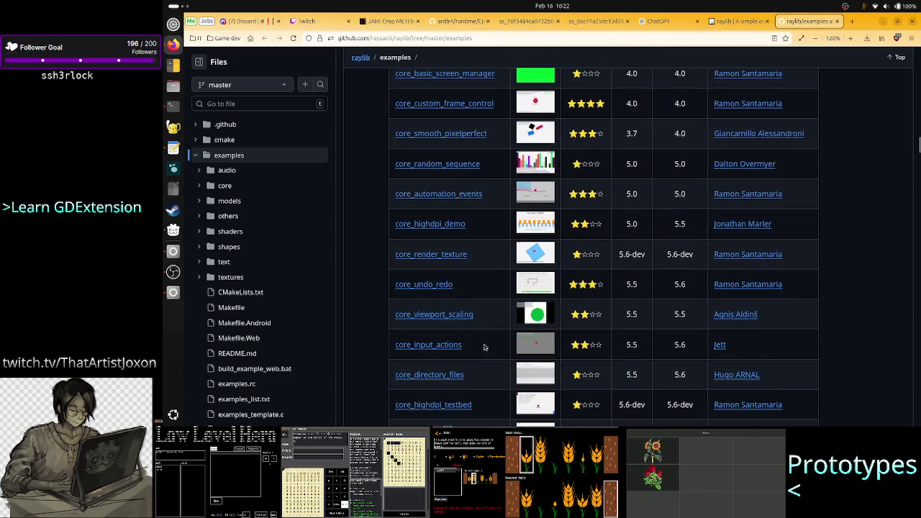
{"action": "scroll", "coordinate": [485, 348], "scroll_direction": "down", "scroll_amount": 2}
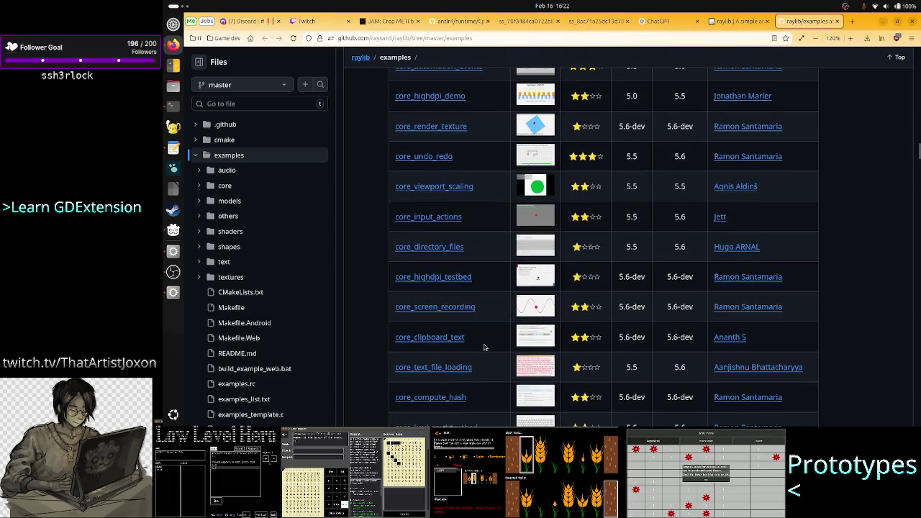
{"action": "scroll", "coordinate": [486, 333], "scroll_direction": "down", "scroll_amount": 3}
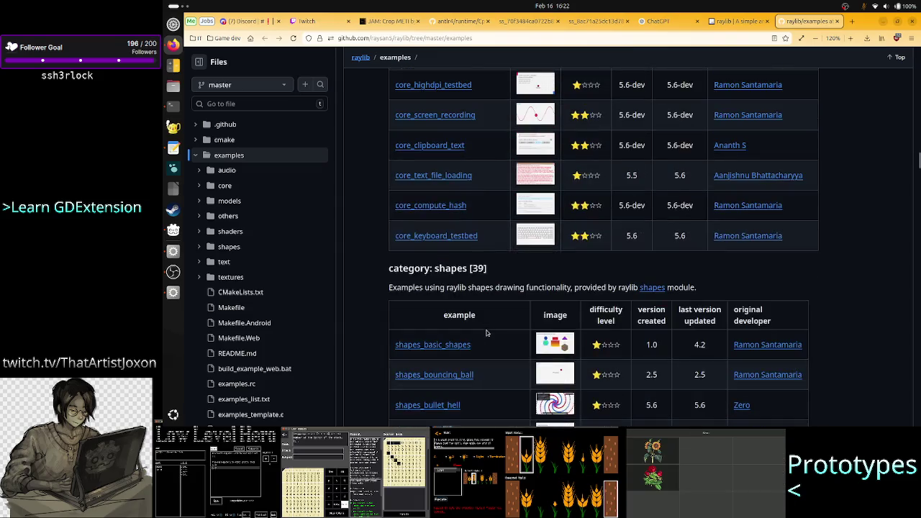
{"action": "scroll", "coordinate": [486, 333], "scroll_direction": "down", "scroll_amount": 2}
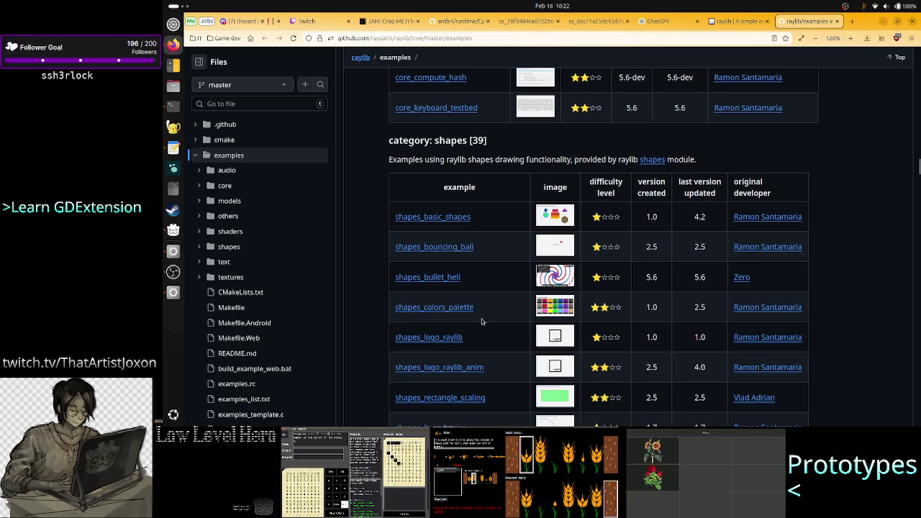
{"action": "left_click", "coordinate": [451, 280]}
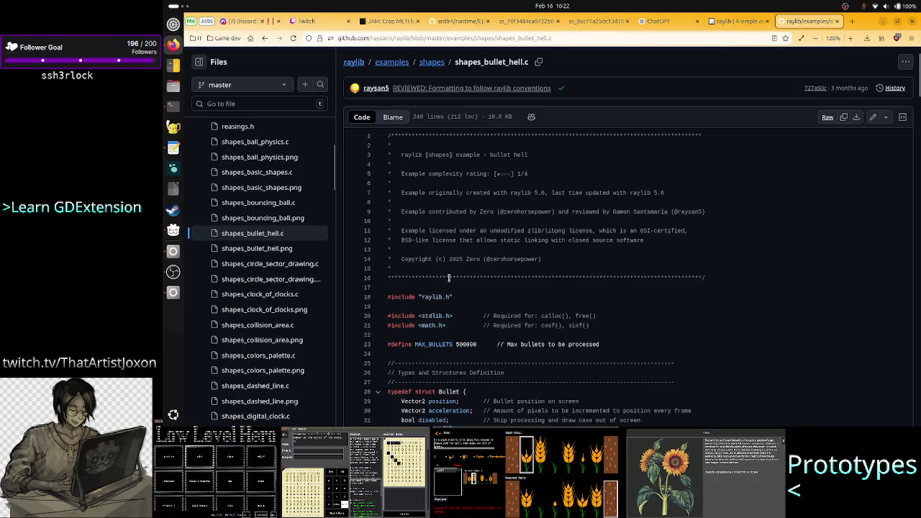
- Skim the shapes_bullet_hell.c code, then return to the raylib.com tab
{"action": "scroll", "coordinate": [450, 278], "scroll_direction": "down", "scroll_amount": 10}
{"action": "scroll", "coordinate": [502, 314], "scroll_direction": "up", "scroll_amount": 12}
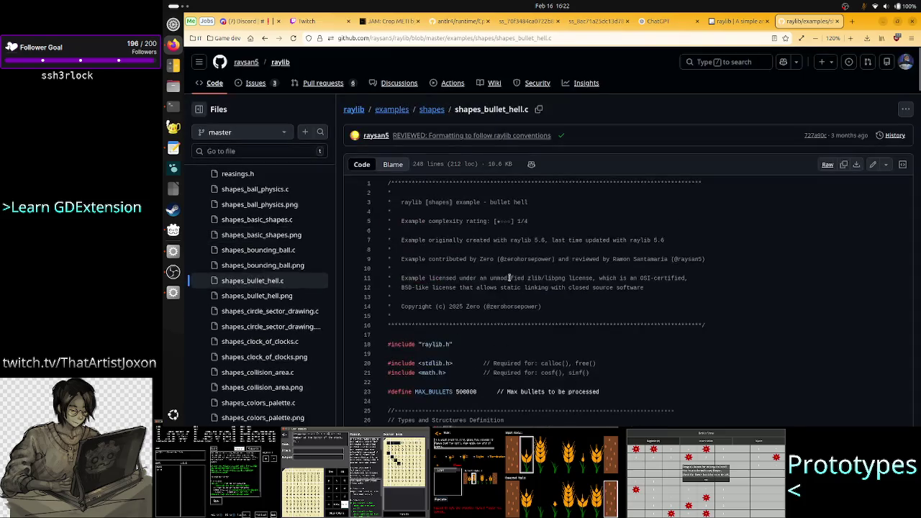
{"action": "scroll", "coordinate": [502, 313], "scroll_direction": "down", "scroll_amount": 3}
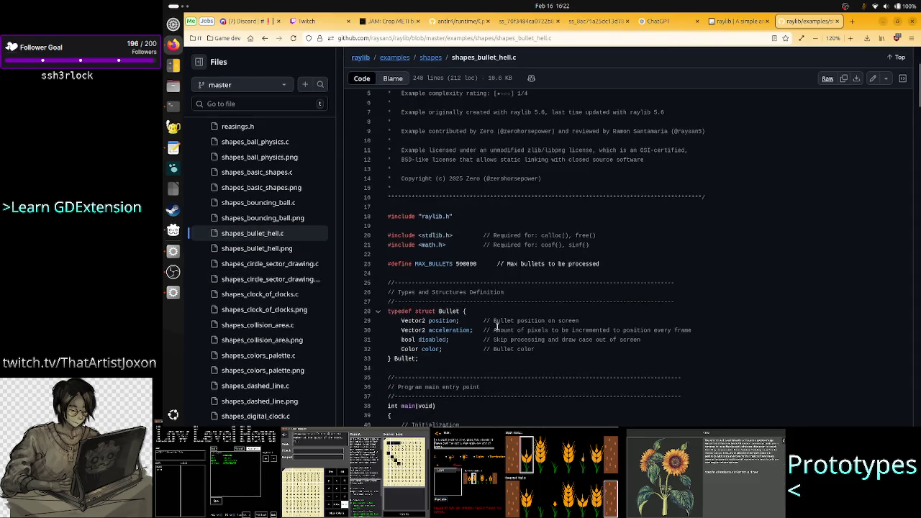
{"action": "scroll", "coordinate": [495, 317], "scroll_direction": "down", "scroll_amount": 15}
{"action": "scroll", "coordinate": [496, 326], "scroll_direction": "down", "scroll_amount": 20}
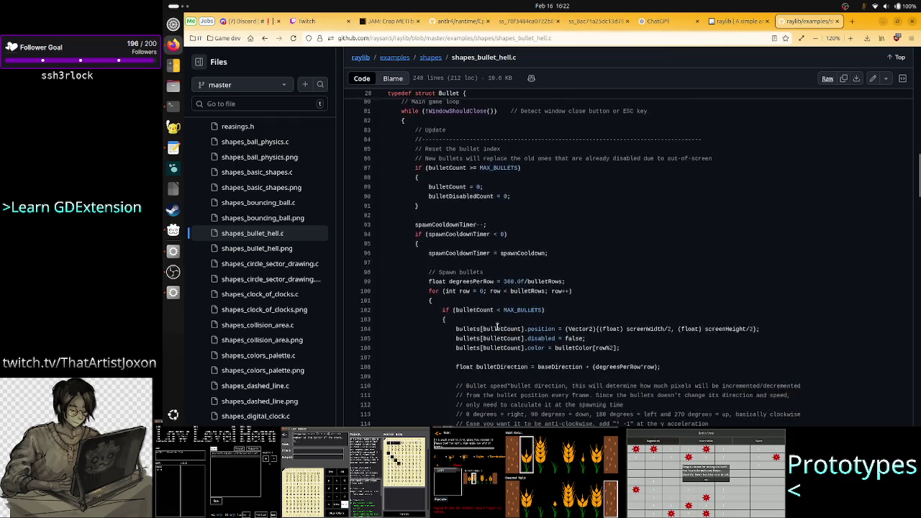
{"action": "scroll", "coordinate": [582, 272], "scroll_direction": "up", "scroll_amount": 20}
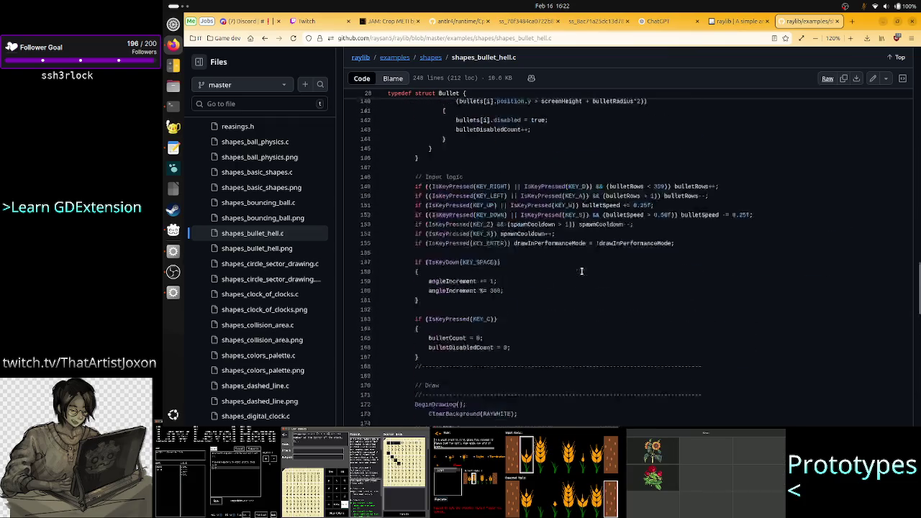
{"action": "left_click", "coordinate": [740, 21]}
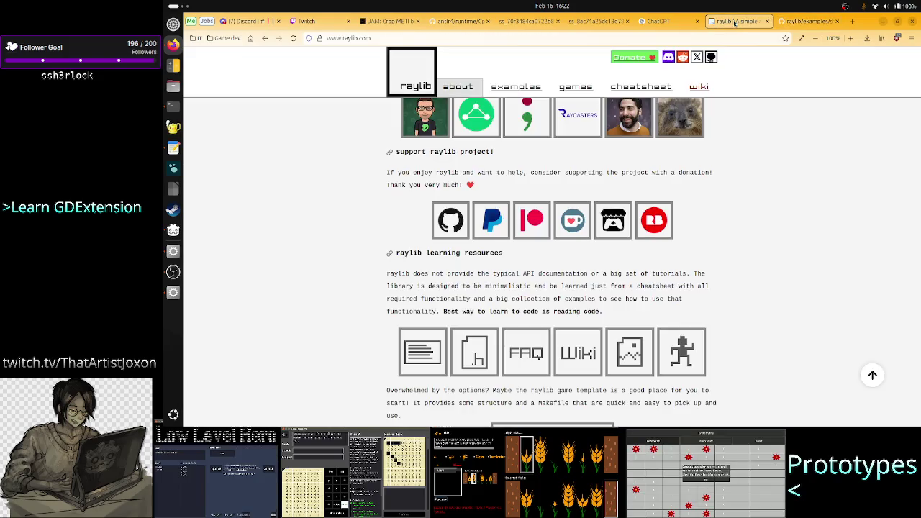
- Close the shapes_bullet_hell.c tab and go back twice to Google's 'sdl' results
{"action": "left_click", "coordinate": [812, 23]}
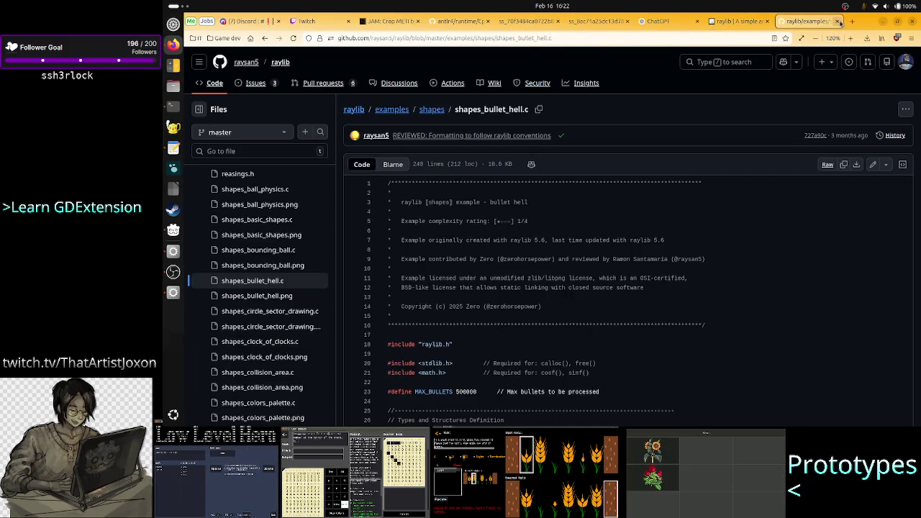
{"action": "left_click", "coordinate": [838, 22]}
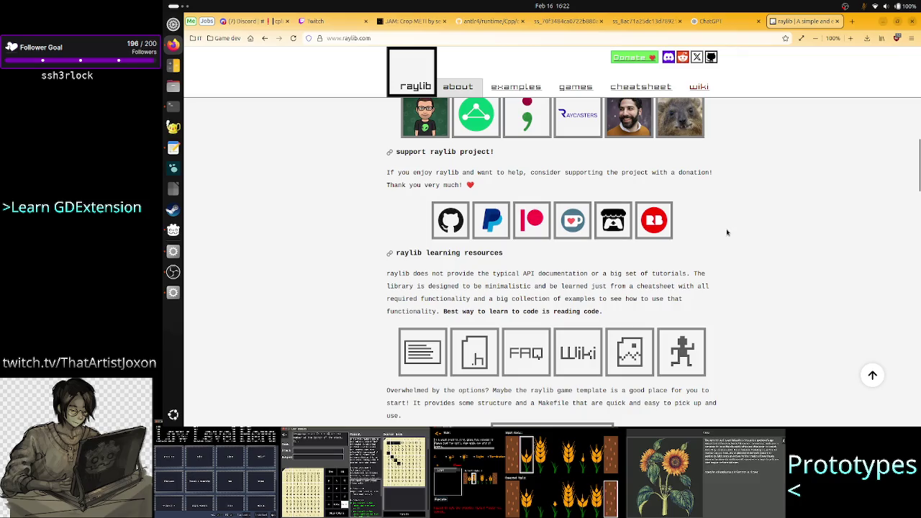
{"action": "scroll", "coordinate": [727, 274], "scroll_direction": "down", "scroll_amount": 3}
{"action": "scroll", "coordinate": [727, 274], "scroll_direction": "up", "scroll_amount": 5}
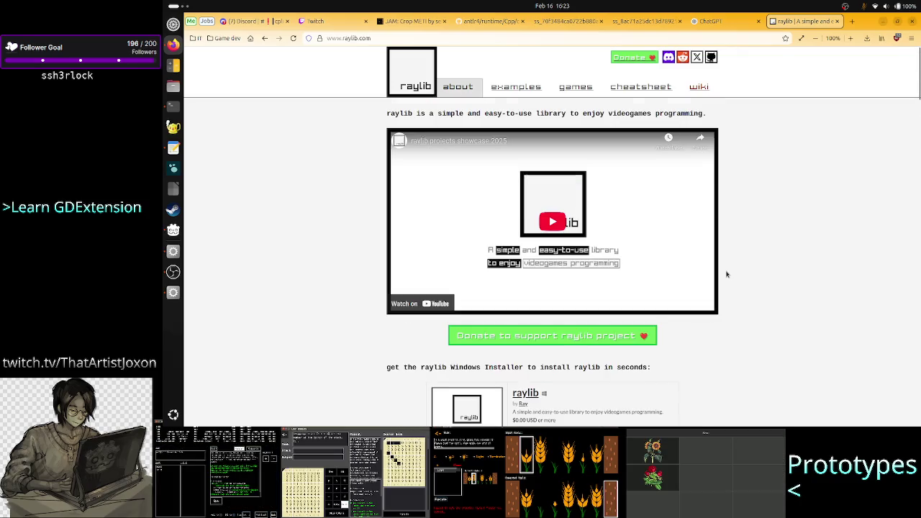
{"action": "left_click", "coordinate": [265, 38]}
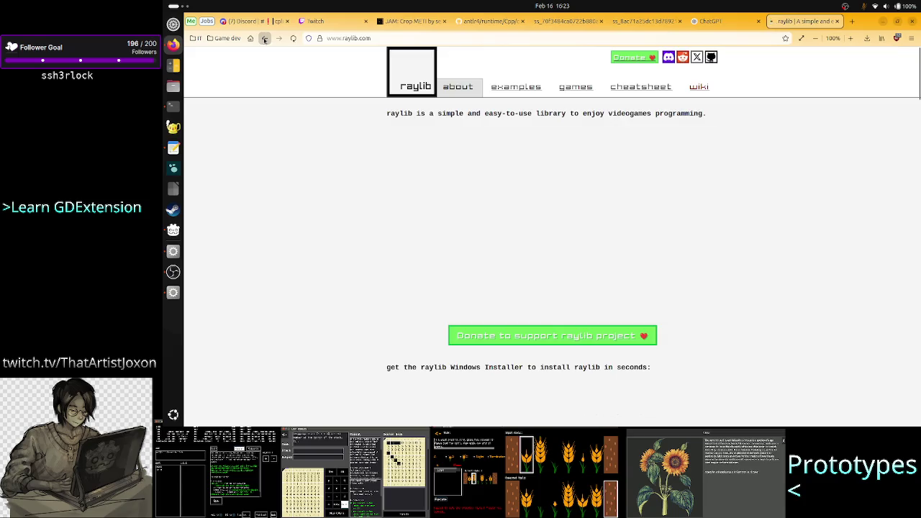
{"action": "left_click", "coordinate": [265, 38]}
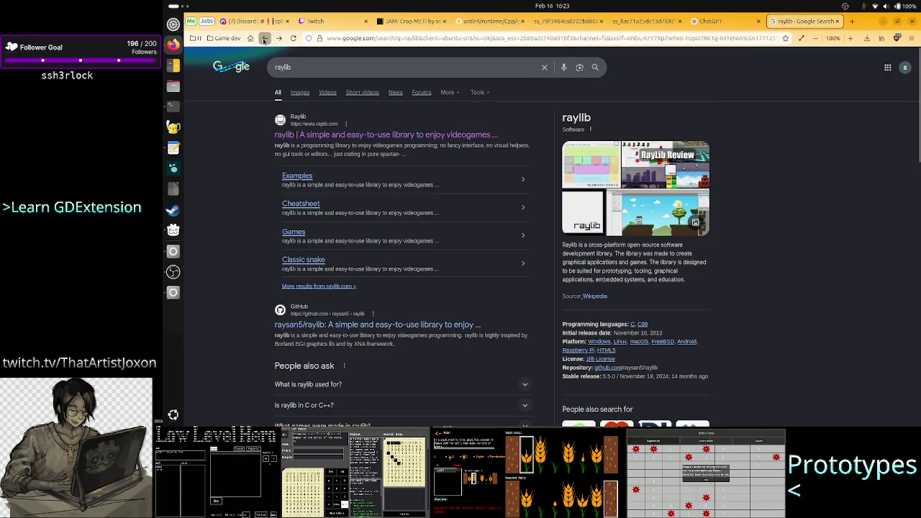
- Close the 'sdl' Google Search tab to reveal the ChatGPT GDExtension conversation
{"action": "left_click", "coordinate": [838, 22]}
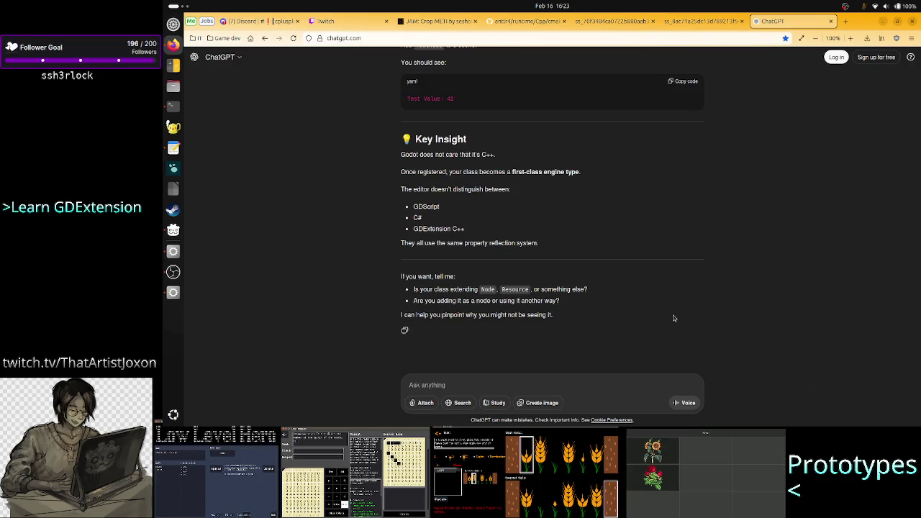
- Check the unfinished Tape to_string code in the terminal, then open a blank Firefox tab
{"action": "left_click", "coordinate": [171, 108]}
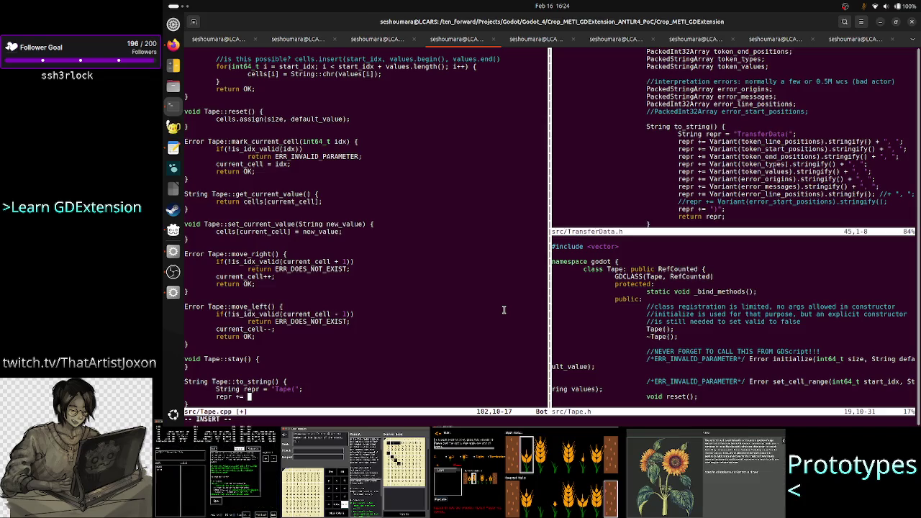
{"action": "left_click", "coordinate": [172, 46]}
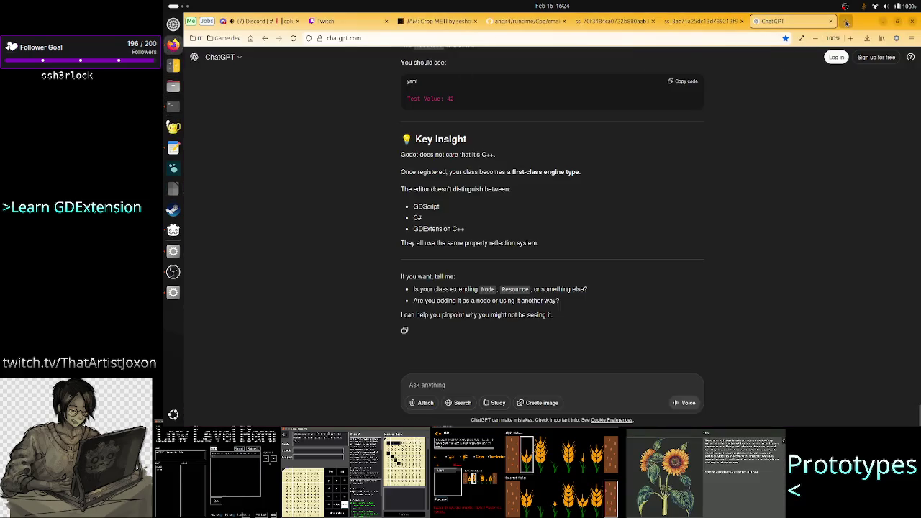
{"action": "left_click", "coordinate": [847, 21]}
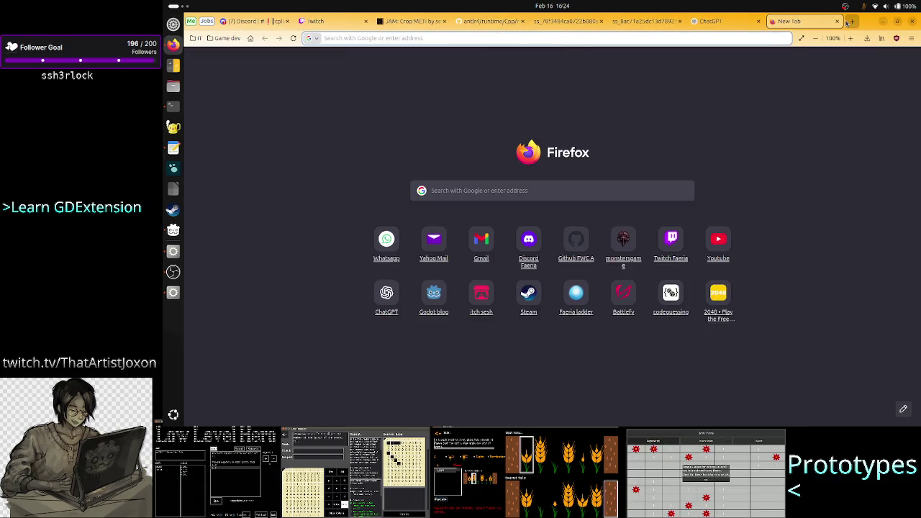
- Search Google for 'c++ smart pointers' and open GeeksforGeeks' 'Smart Pointers in C++' article
{"action": "type", "text": "c++ smart"}
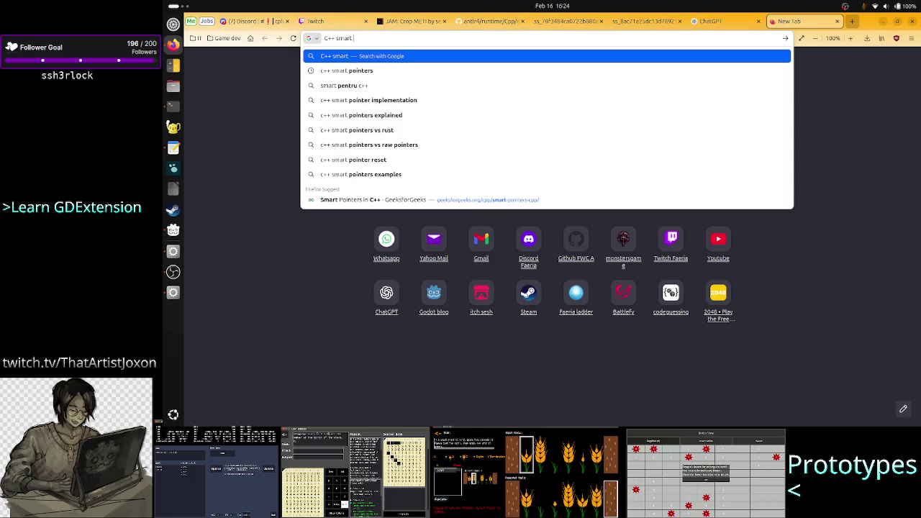
{"action": "type", "text": " pointers"}
{"action": "key", "text": "Return"}
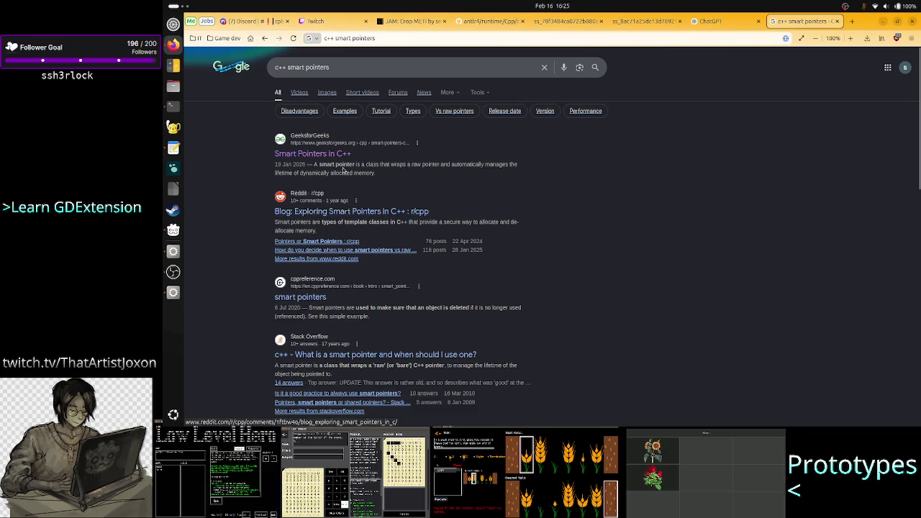
{"action": "left_click", "coordinate": [325, 155]}
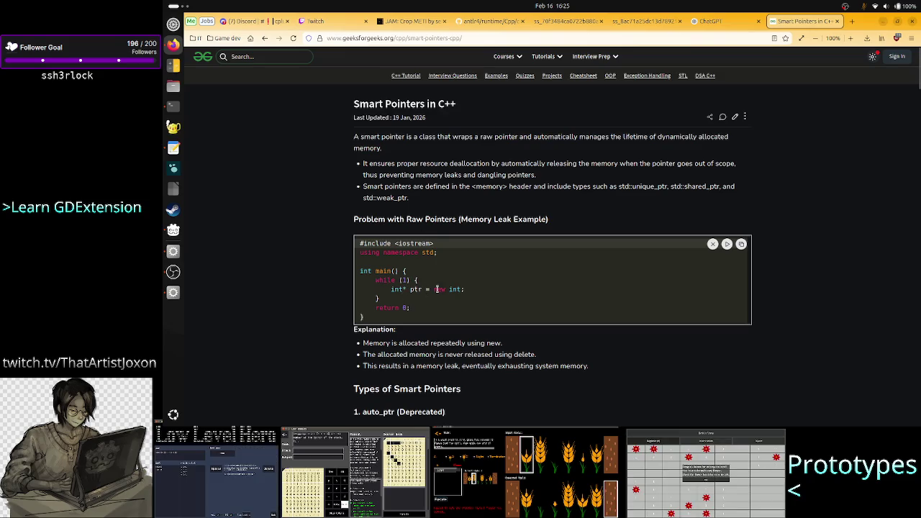
- Scroll past auto_ptr and unique_ptr and select the word shared_ptr in the '3. shared_ptr' heading
{"action": "scroll", "coordinate": [509, 296], "scroll_direction": "down", "scroll_amount": 6}
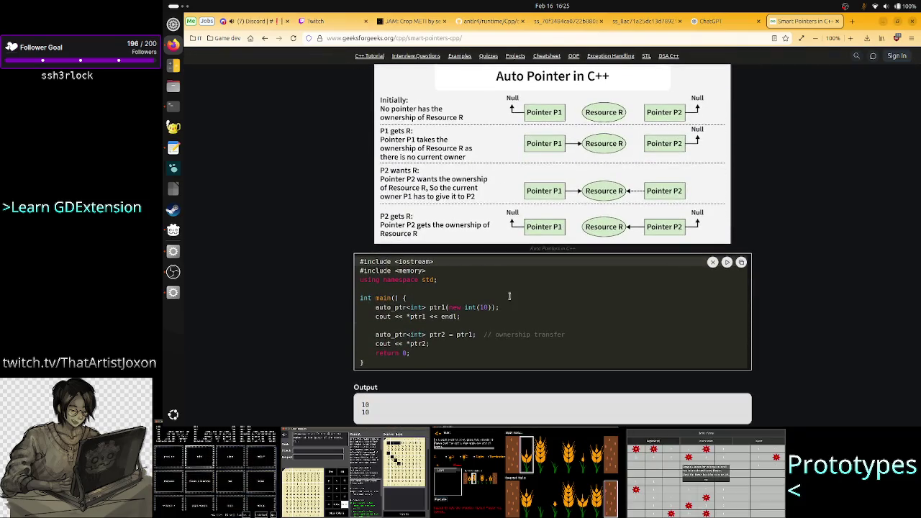
{"action": "scroll", "coordinate": [437, 327], "scroll_direction": "down", "scroll_amount": 4}
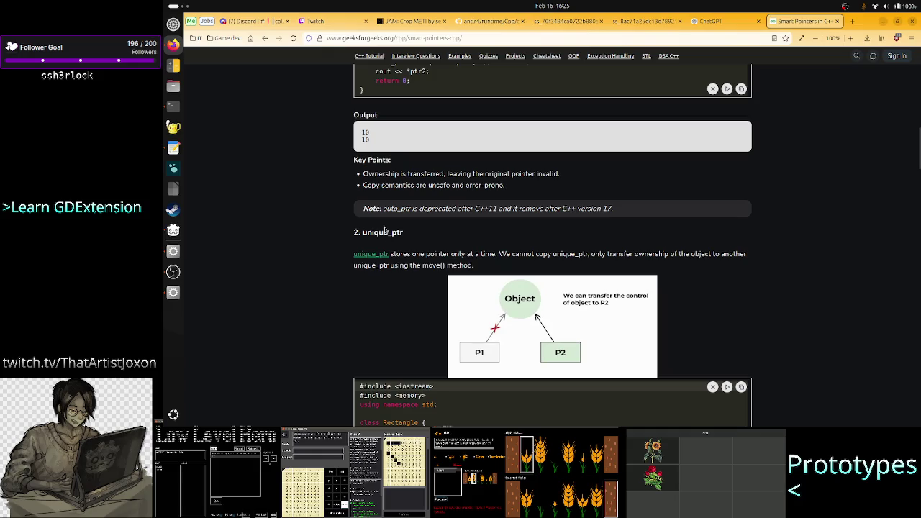
{"action": "scroll", "coordinate": [392, 316], "scroll_direction": "down", "scroll_amount": 5}
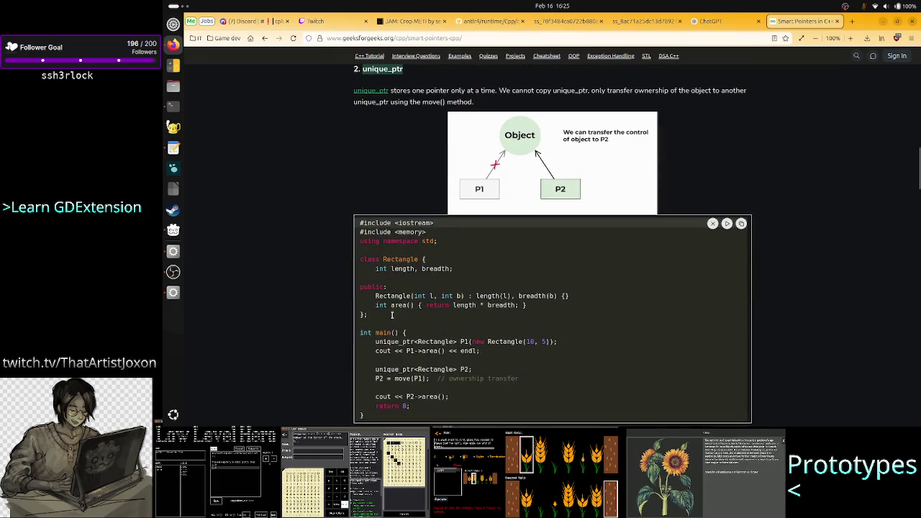
{"action": "scroll", "coordinate": [392, 315], "scroll_direction": "down", "scroll_amount": 2}
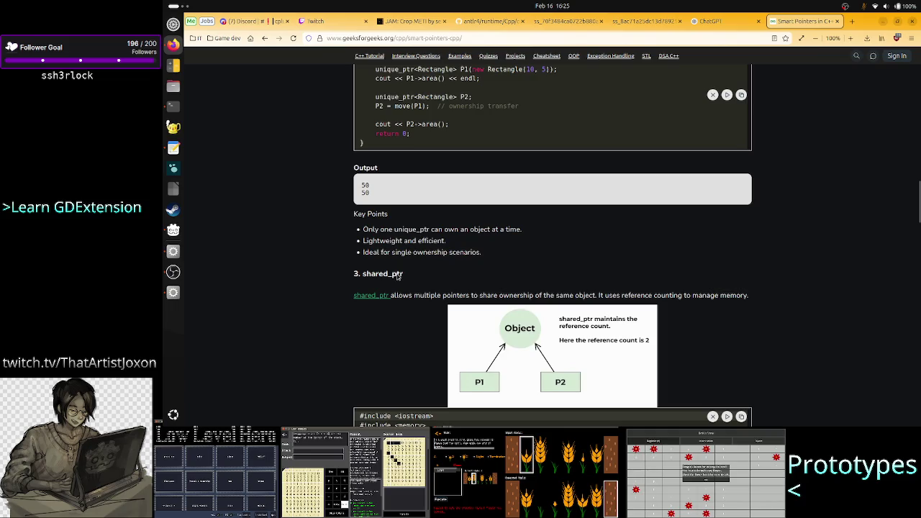
{"action": "double_click", "coordinate": [375, 277]}
{"action": "left_click", "coordinate": [371, 275]}
{"action": "left_click_drag", "start_coordinate": [372, 275], "coordinate": [406, 274]}
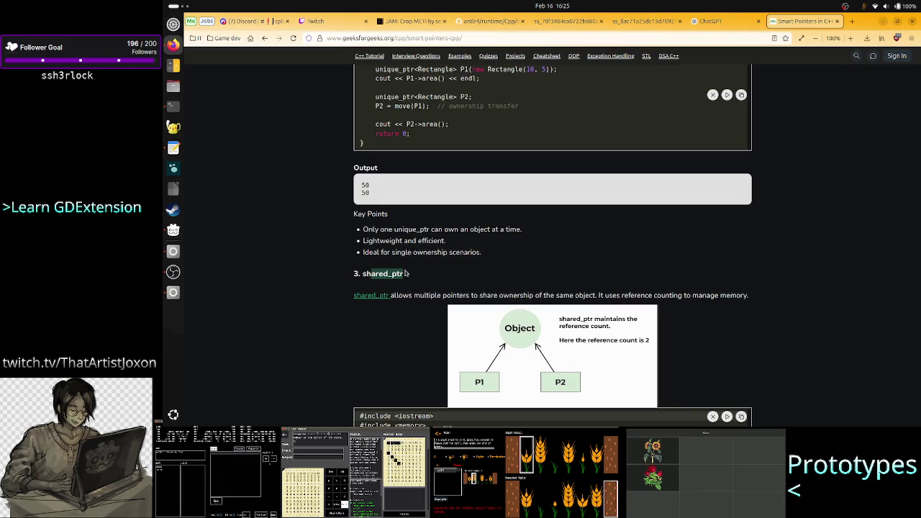
{"action": "left_click", "coordinate": [407, 274]}
{"action": "double_click", "coordinate": [365, 279]}
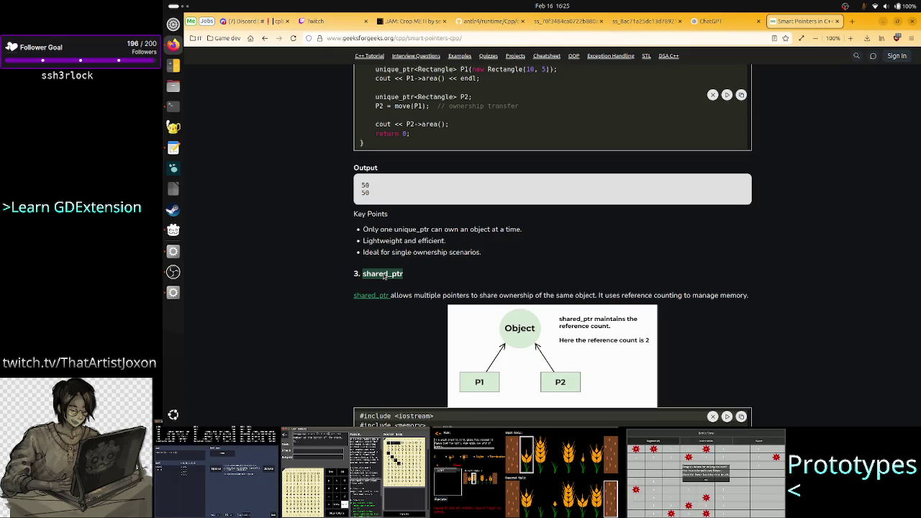
{"action": "scroll", "coordinate": [387, 306], "scroll_direction": "down", "scroll_amount": 3}
- Scroll back up to the unique_ptr example, then return to Tape.cpp in the terminal editor
{"action": "scroll", "coordinate": [387, 306], "scroll_direction": "down", "scroll_amount": 2}
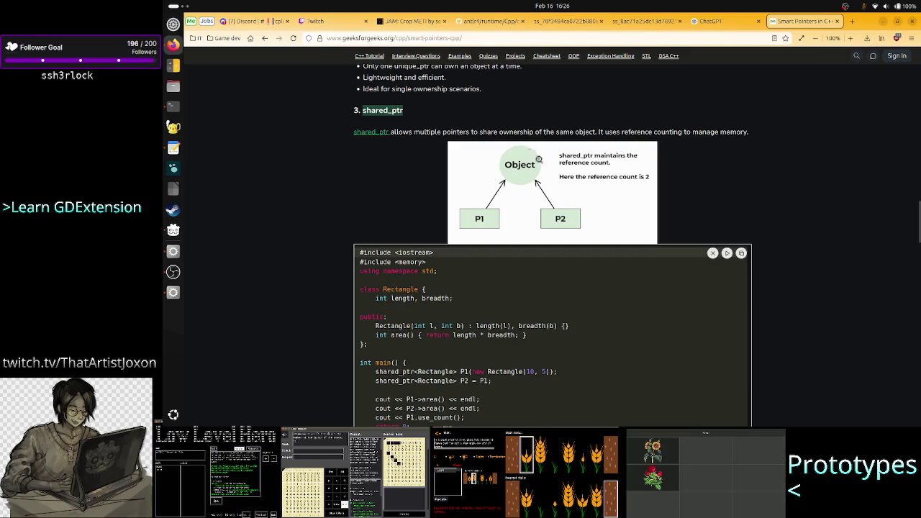
{"action": "scroll", "coordinate": [394, 205], "scroll_direction": "up", "scroll_amount": 3}
{"action": "scroll", "coordinate": [402, 221], "scroll_direction": "up", "scroll_amount": 3}
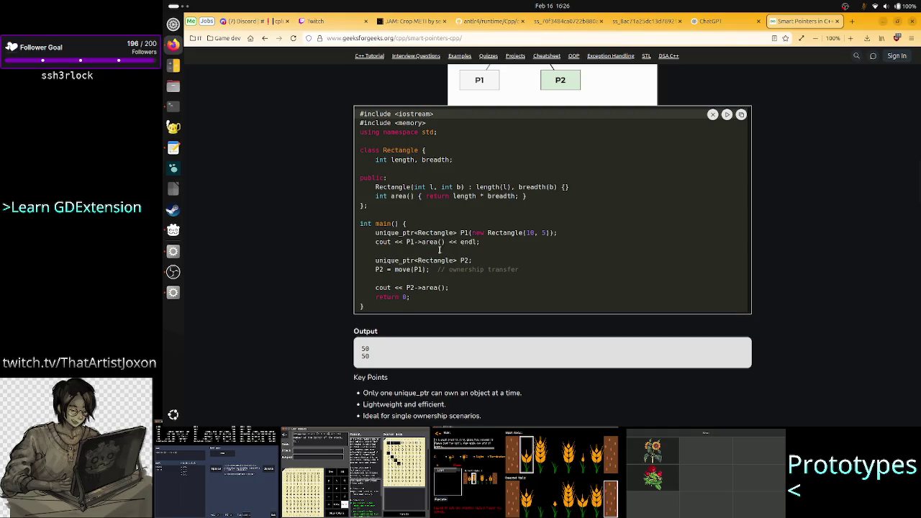
{"action": "scroll", "coordinate": [440, 251], "scroll_direction": "up", "scroll_amount": 3}
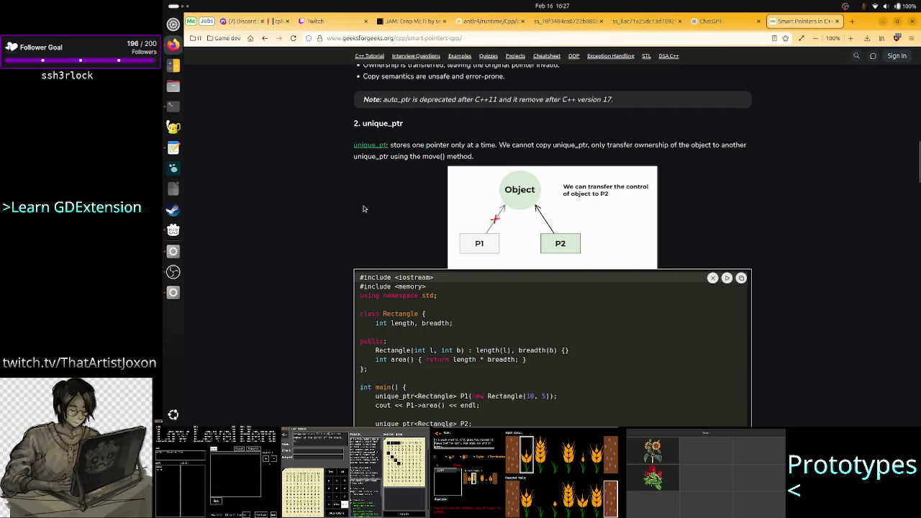
{"action": "left_click", "coordinate": [173, 106]}
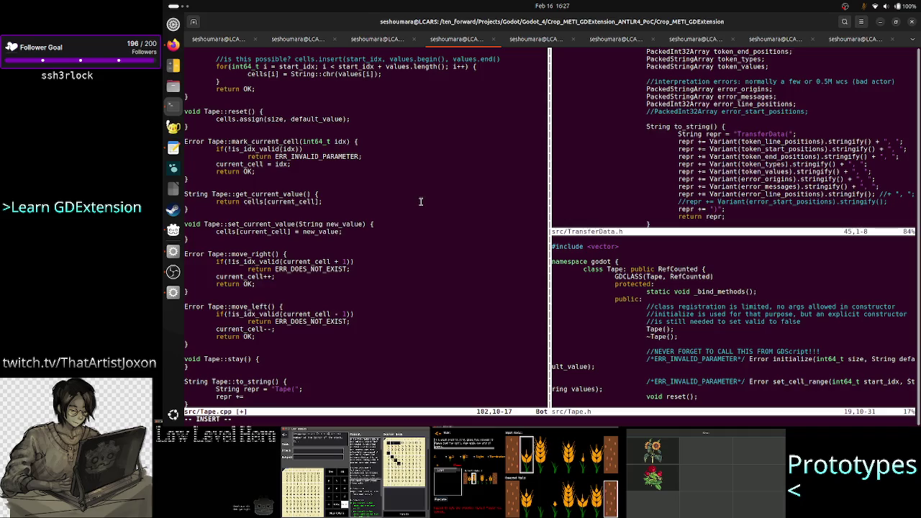
- Switch to the Interpreter.cpp Vim session and select execute_command's Ref<InterpreterData> return type
{"action": "left_click", "coordinate": [536, 39]}
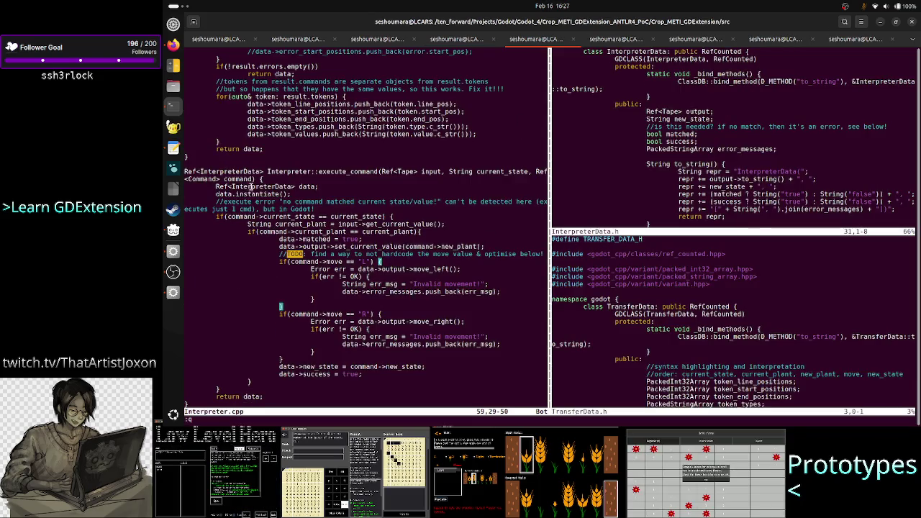
{"action": "double_click", "coordinate": [256, 172]}
{"action": "left_click_drag", "start_coordinate": [204, 170], "coordinate": [199, 169]}
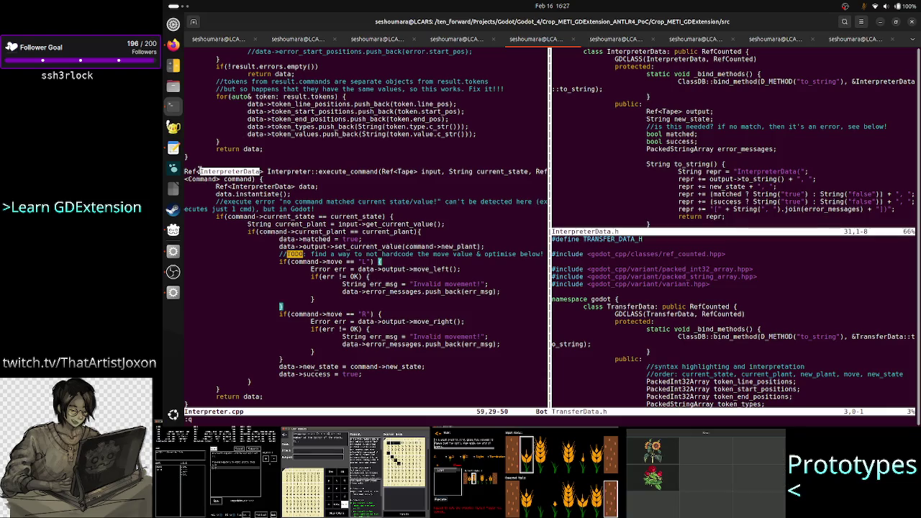
{"action": "left_click", "coordinate": [201, 170]}
{"action": "left_click_drag", "start_coordinate": [185, 171], "coordinate": [265, 171]}
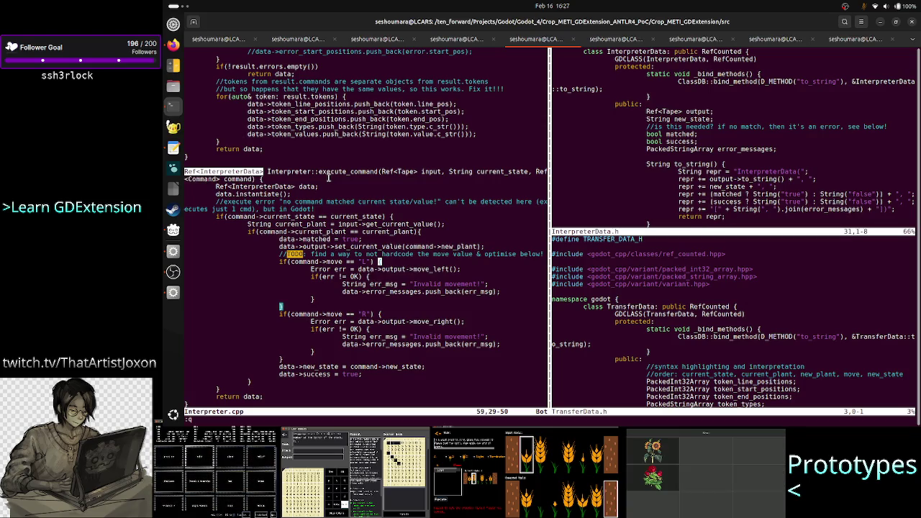
{"action": "double_click", "coordinate": [228, 172]}
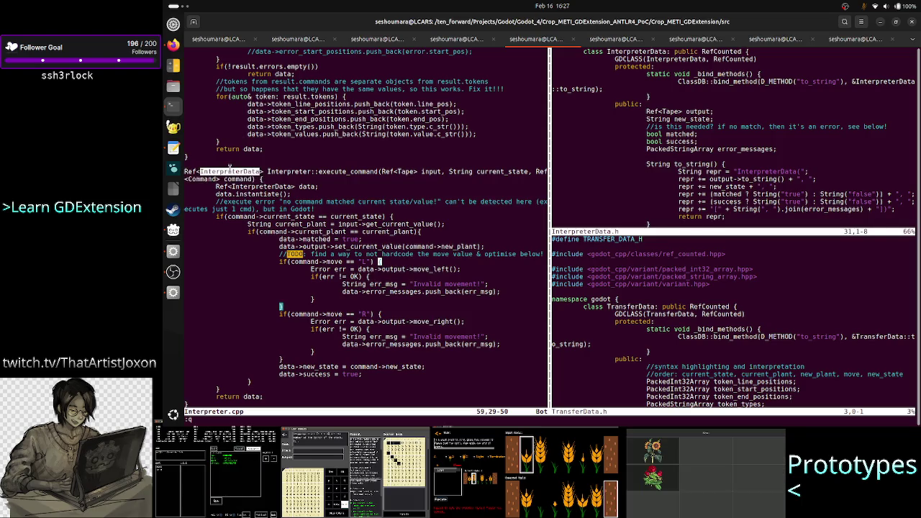
{"action": "key", "text": "Escape"}
{"action": "key", "text": "0"}
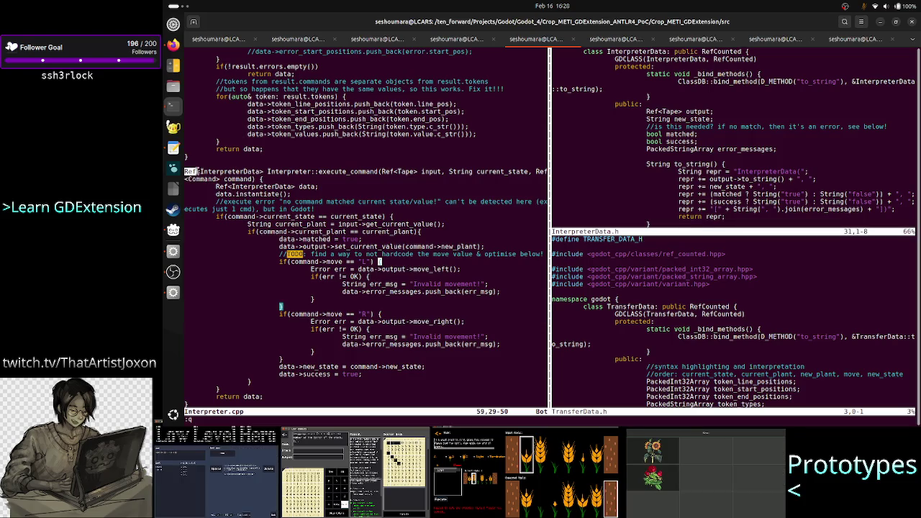
{"action": "double_click", "coordinate": [190, 171]}
{"action": "left_click", "coordinate": [173, 45]}
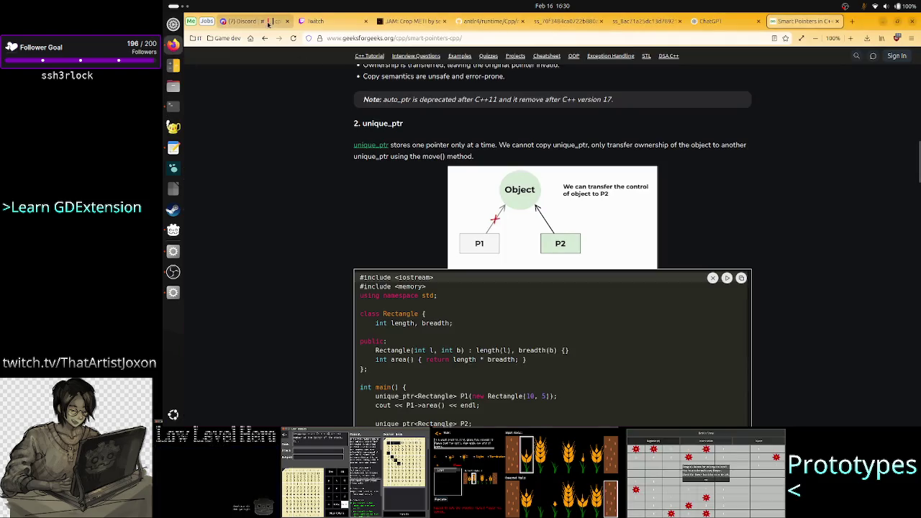
{"action": "left_click", "coordinate": [264, 22]}
{"action": "left_click", "coordinate": [519, 268]}
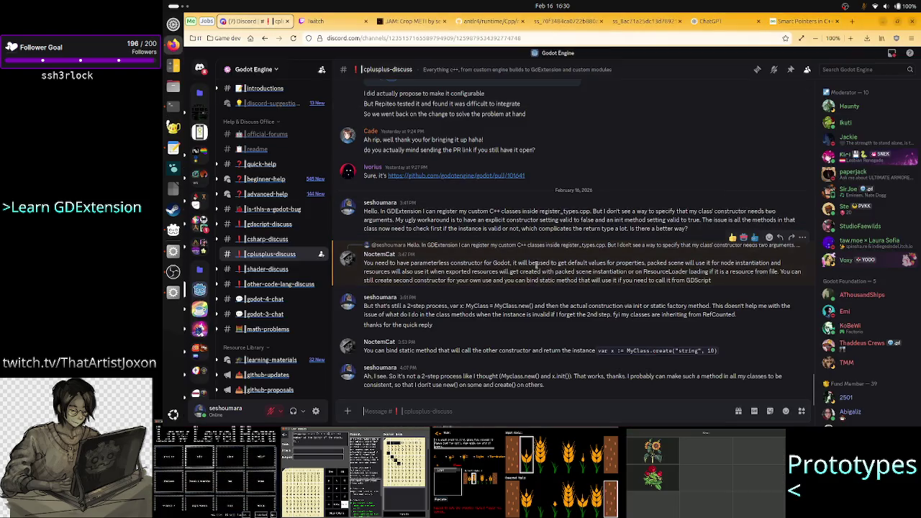
{"action": "mouse_move", "coordinate": [652, 228]}
{"action": "left_mouse_down"}
{"action": "mouse_move", "coordinate": [484, 228]}
{"action": "mouse_move", "coordinate": [792, 221]}
{"action": "mouse_move", "coordinate": [538, 220]}
{"action": "mouse_move", "coordinate": [609, 222]}
{"action": "left_mouse_up"}
{"action": "left_click", "coordinate": [484, 228]}
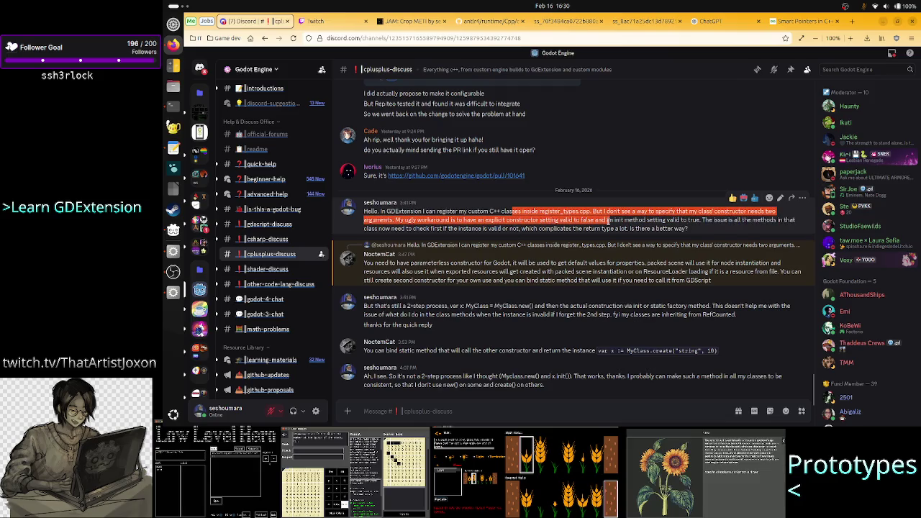
{"action": "left_click", "coordinate": [608, 222]}
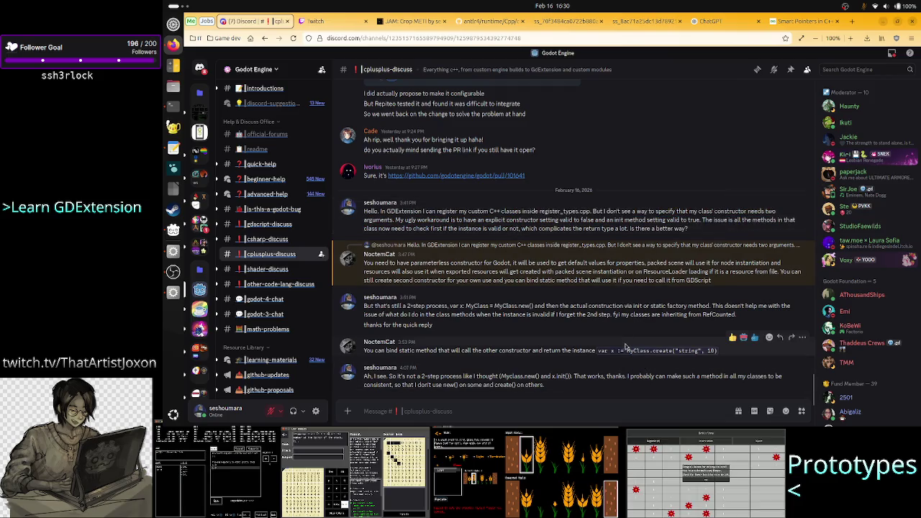
{"action": "left_click_drag", "start_coordinate": [627, 351], "coordinate": [716, 351]}
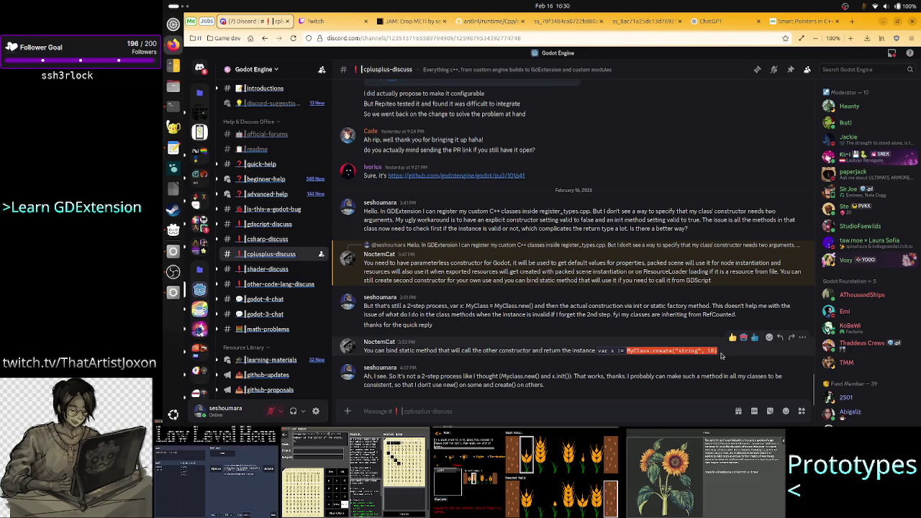
{"action": "left_click", "coordinate": [364, 411]}
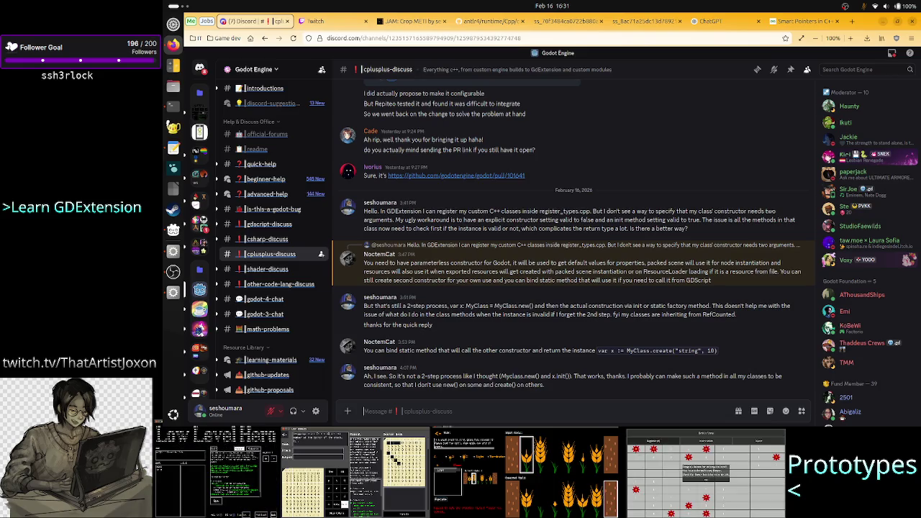
{"action": "mouse_move", "coordinate": [627, 350]}
{"action": "left_mouse_down"}
{"action": "mouse_move", "coordinate": [704, 350]}
{"action": "mouse_move", "coordinate": [627, 351]}
{"action": "mouse_move", "coordinate": [653, 351]}
{"action": "left_mouse_up"}
{"action": "left_click", "coordinate": [654, 351]}
{"action": "left_click_drag", "start_coordinate": [718, 350], "coordinate": [626, 350]}
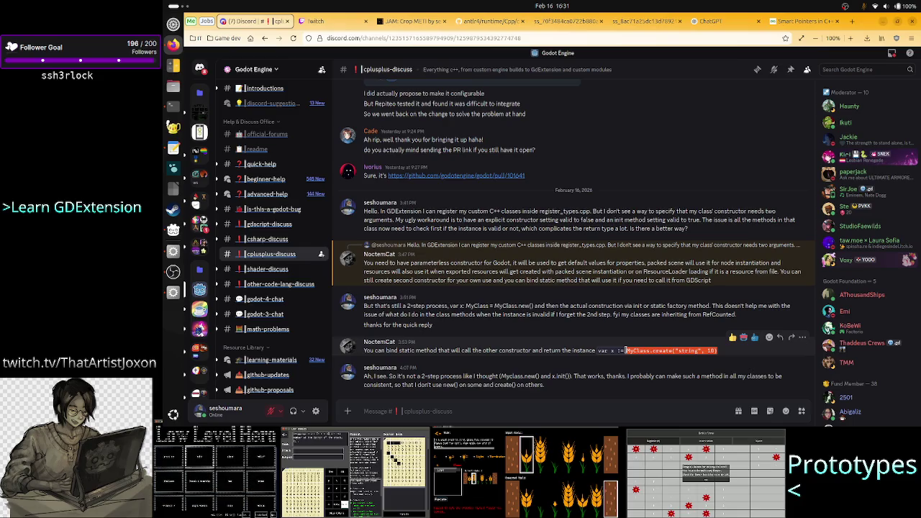
{"action": "left_click", "coordinate": [365, 411]}
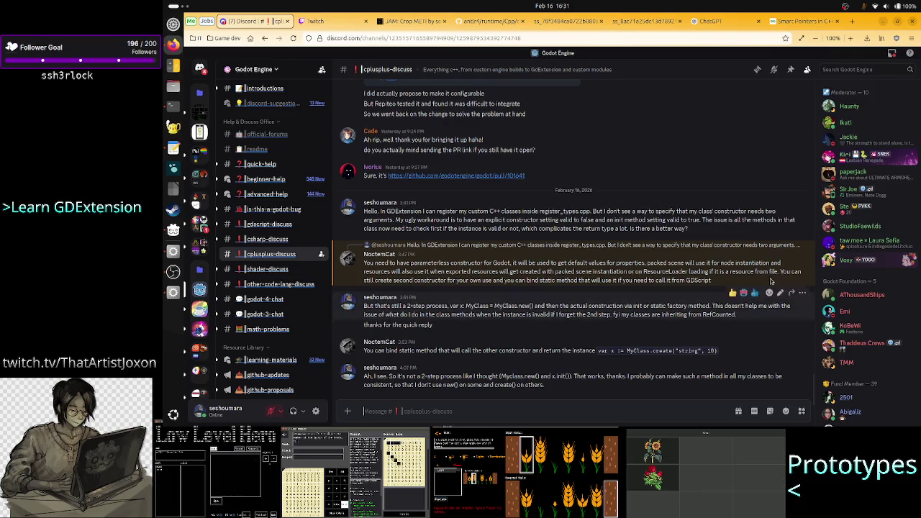
{"action": "left_click", "coordinate": [852, 21]}
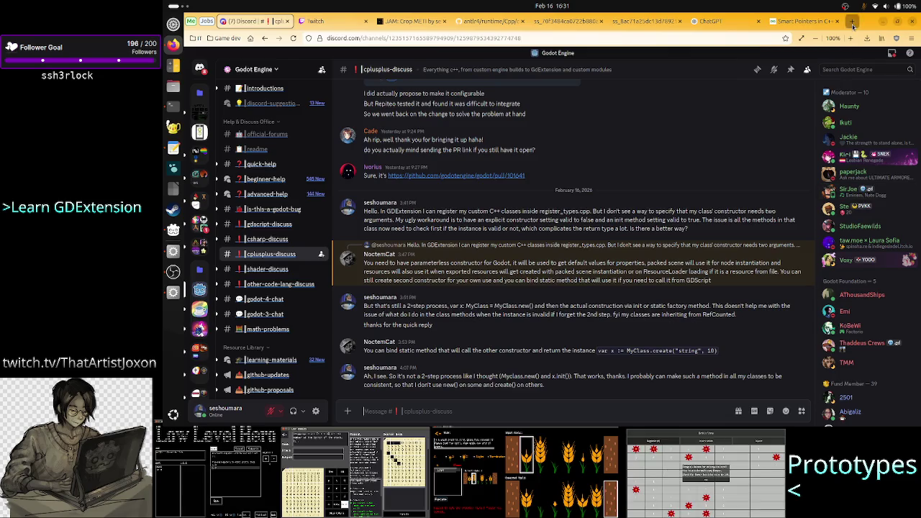
- Search Google for 'sdl c++ binding' and open the SDL3 LanguageBindings wiki page
{"action": "left_click", "coordinate": [513, 190]}
{"action": "type", "text": "sdl c++"}
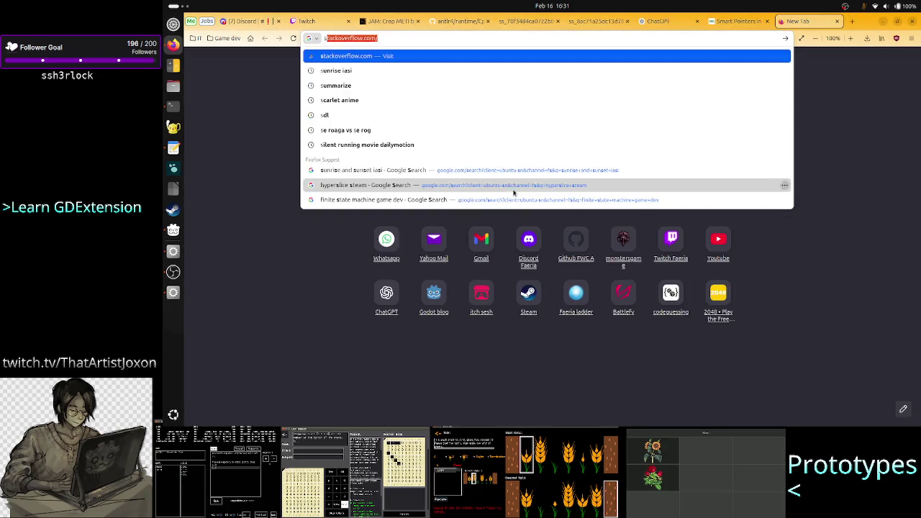
{"action": "type", "text": " binding"}
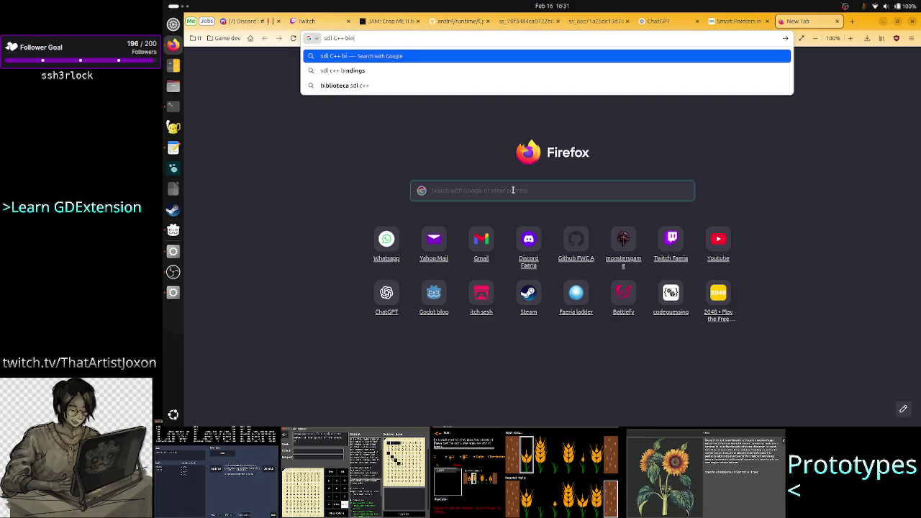
{"action": "key", "text": "Return"}
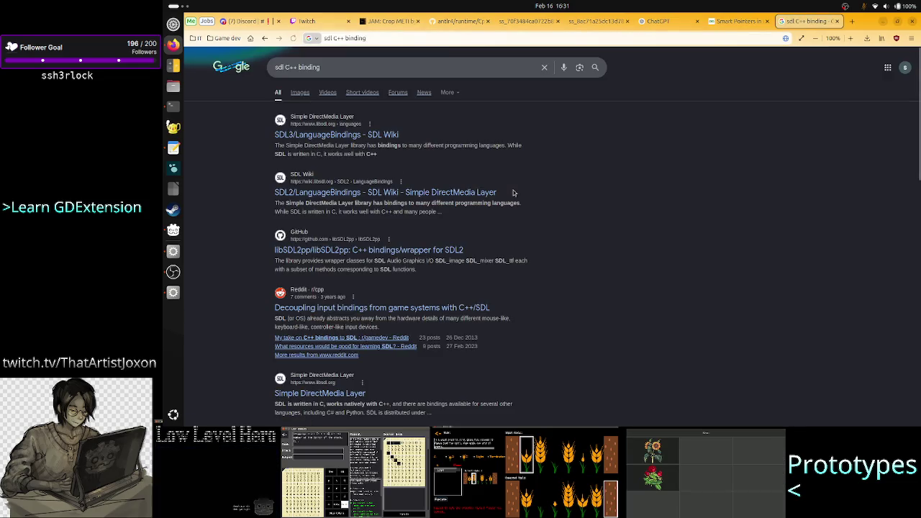
{"action": "left_click", "coordinate": [347, 137]}
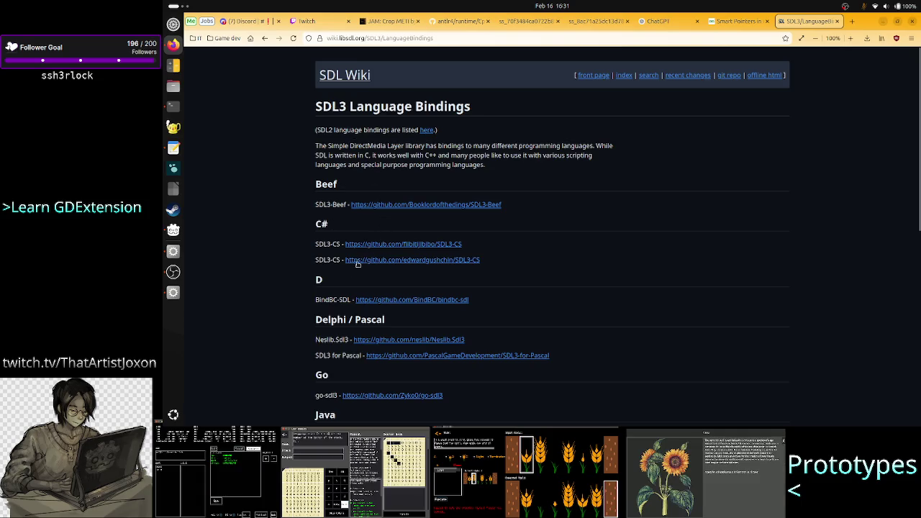
{"action": "scroll", "coordinate": [346, 281], "scroll_direction": "down", "scroll_amount": 5}
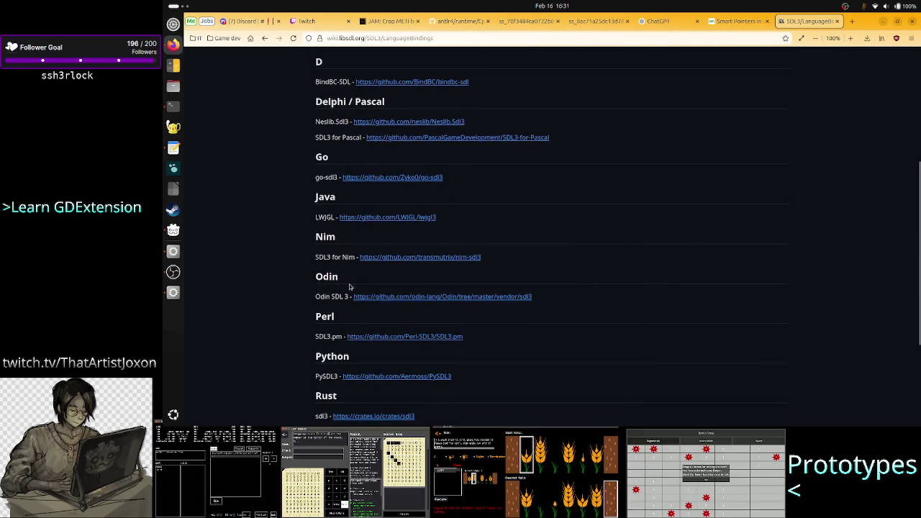
{"action": "scroll", "coordinate": [350, 287], "scroll_direction": "down", "scroll_amount": 4}
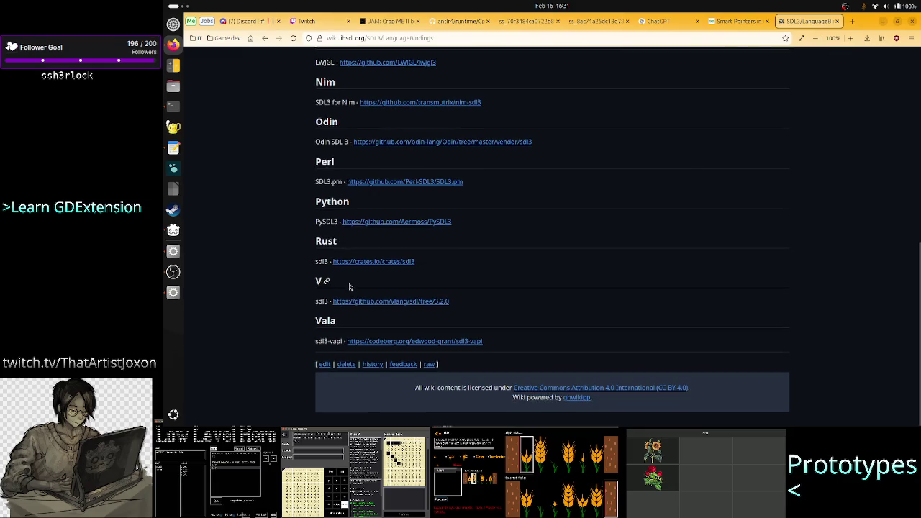
{"action": "scroll", "coordinate": [350, 286], "scroll_direction": "up", "scroll_amount": 9}
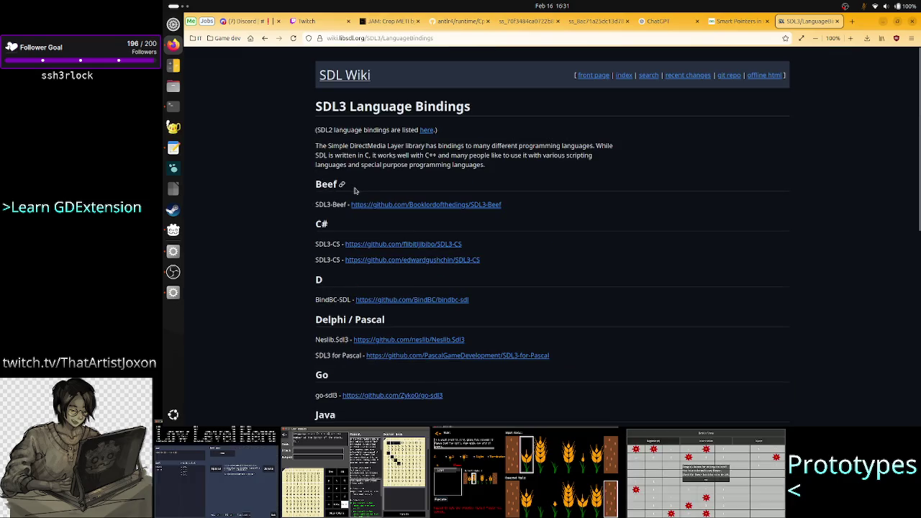
- Follow the link to the SDL2 language bindings page, skim it, and go back to SDL3's
{"action": "double_click", "coordinate": [344, 107]}
{"action": "left_click", "coordinate": [350, 108]}
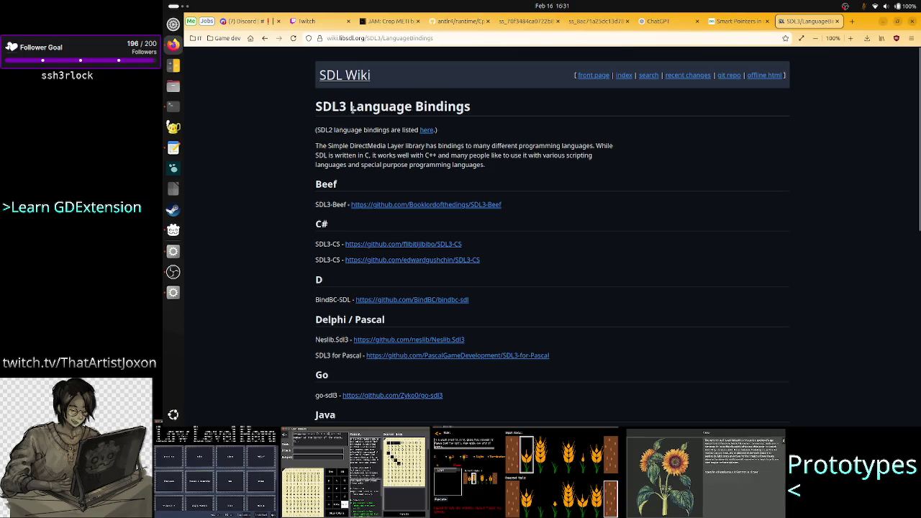
{"action": "double_click", "coordinate": [342, 108]}
{"action": "left_click", "coordinate": [398, 146]}
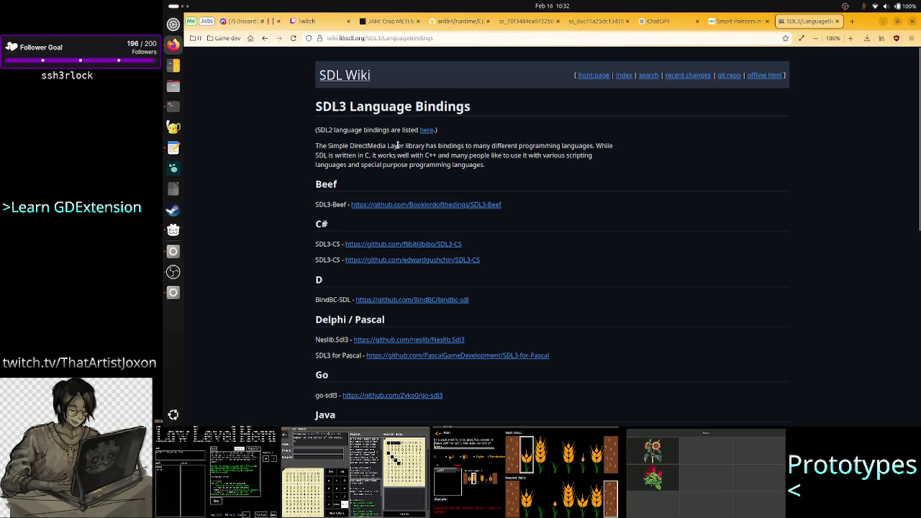
{"action": "left_click", "coordinate": [426, 130]}
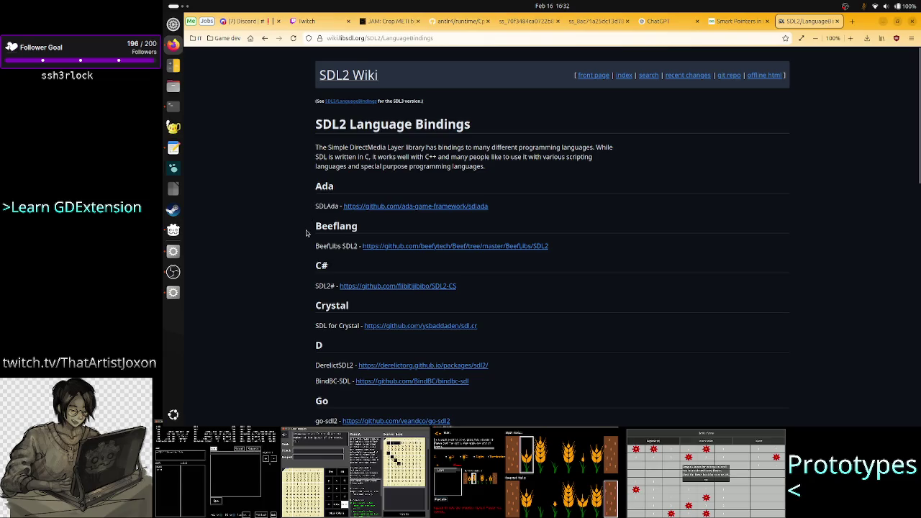
{"action": "scroll", "coordinate": [307, 233], "scroll_direction": "down", "scroll_amount": 5}
{"action": "scroll", "coordinate": [306, 233], "scroll_direction": "down", "scroll_amount": 8}
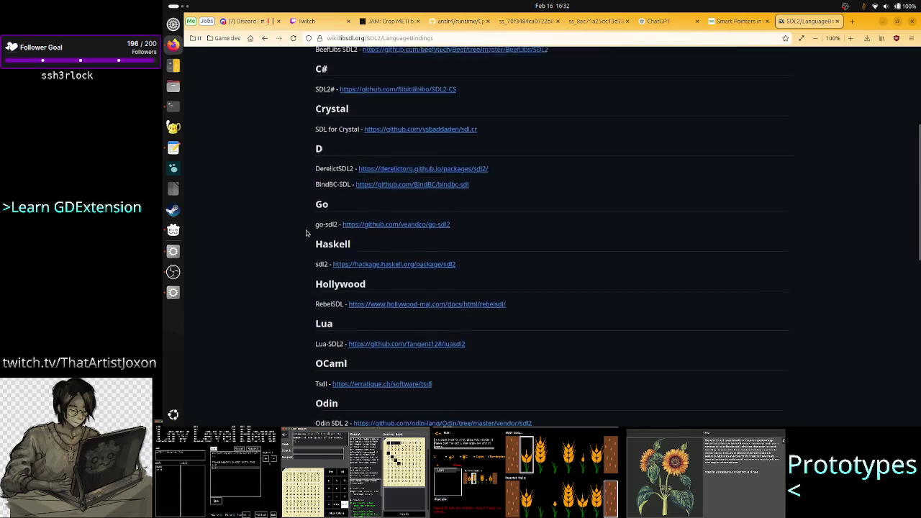
{"action": "scroll", "coordinate": [306, 232], "scroll_direction": "down", "scroll_amount": 5}
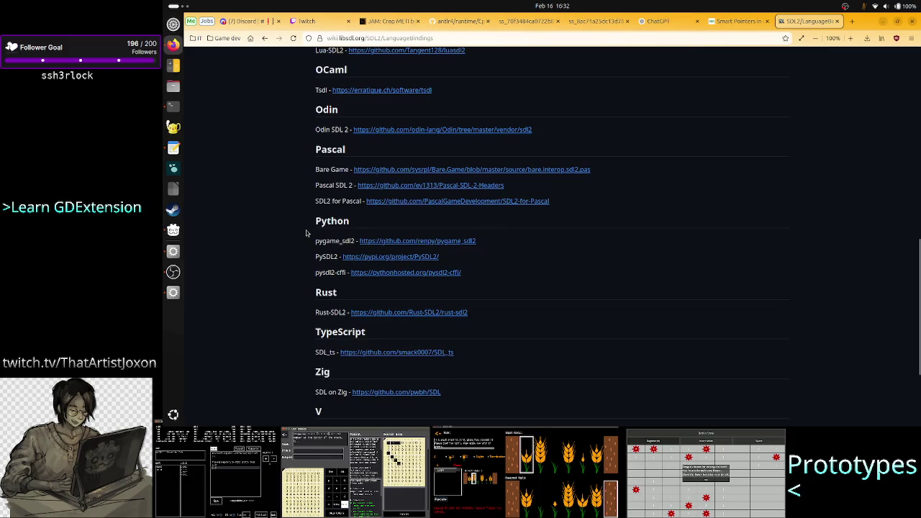
{"action": "scroll", "coordinate": [306, 232], "scroll_direction": "up", "scroll_amount": 18}
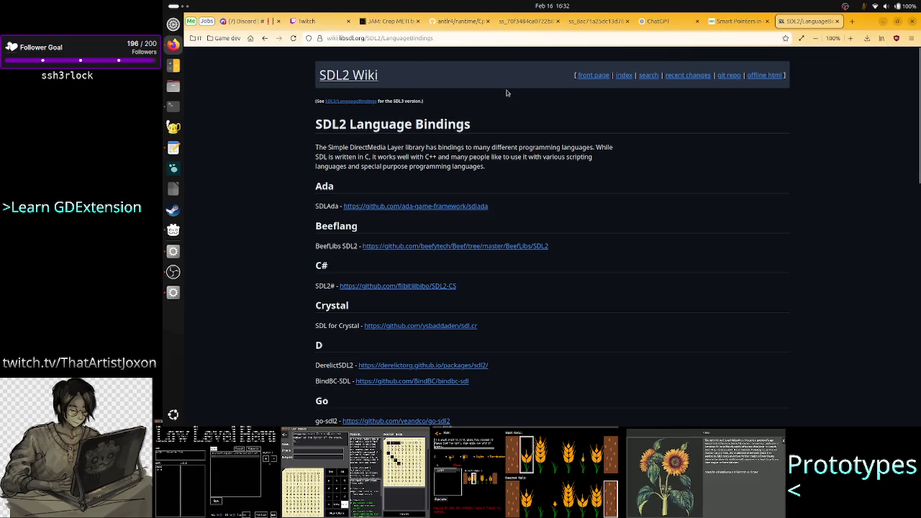
{"action": "left_click", "coordinate": [265, 38]}
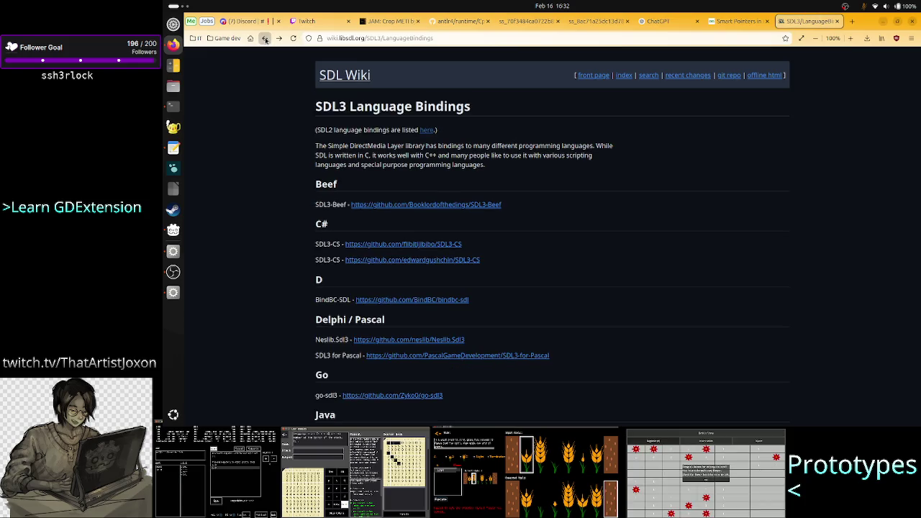
- Search Google for 'sfml C++' and open the SFML home page at sfml-dev.org
{"action": "left_click", "coordinate": [265, 38]}
{"action": "triple_click", "coordinate": [364, 67]}
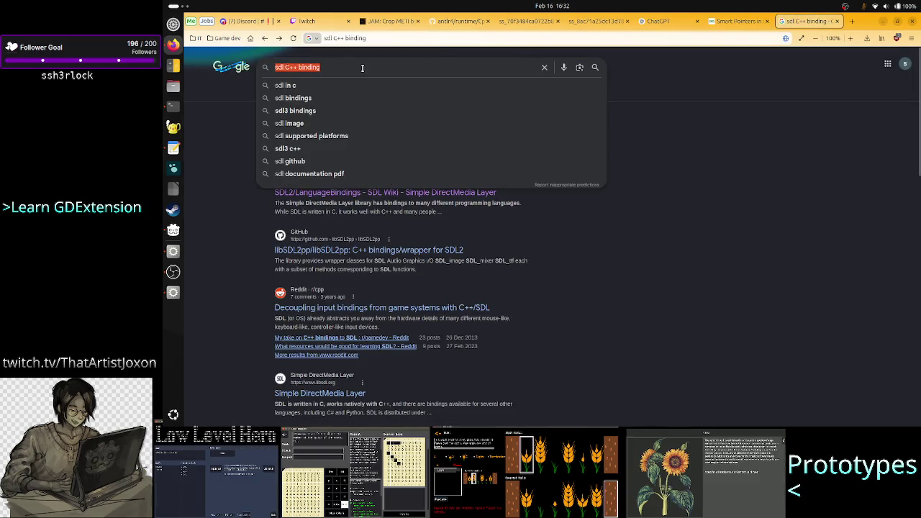
{"action": "type", "text": "sfml"}
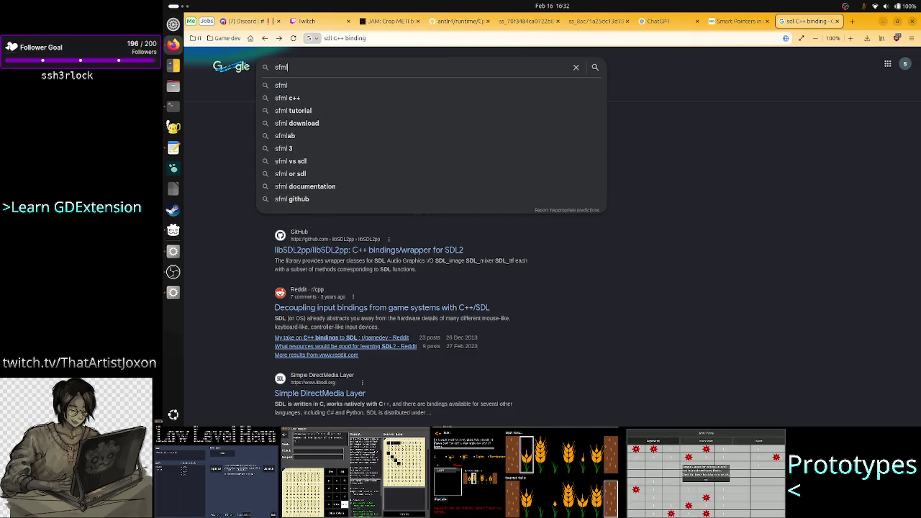
{"action": "type", "text": " C++"}
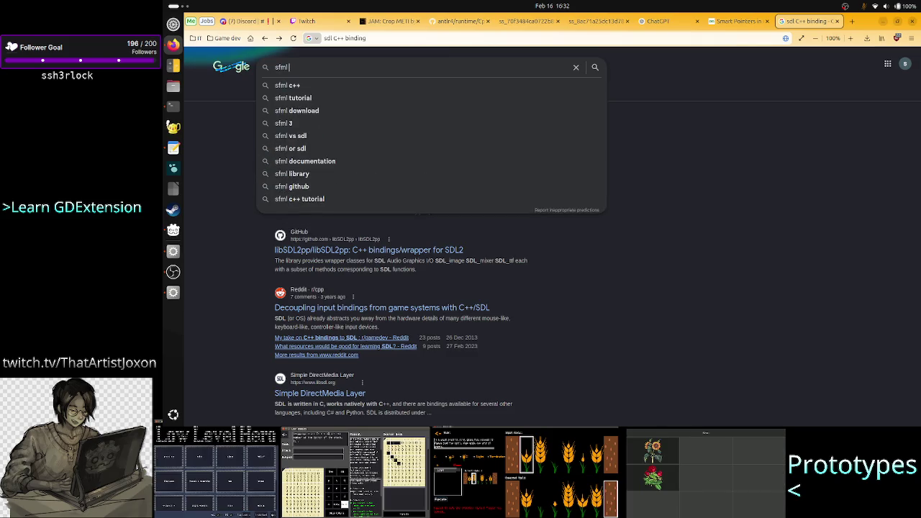
{"action": "key", "text": "Return"}
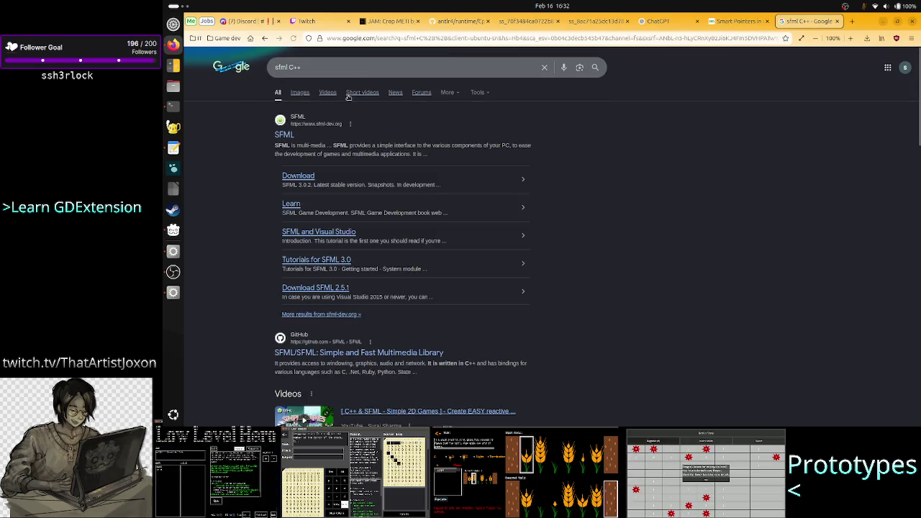
{"action": "left_click", "coordinate": [287, 135]}
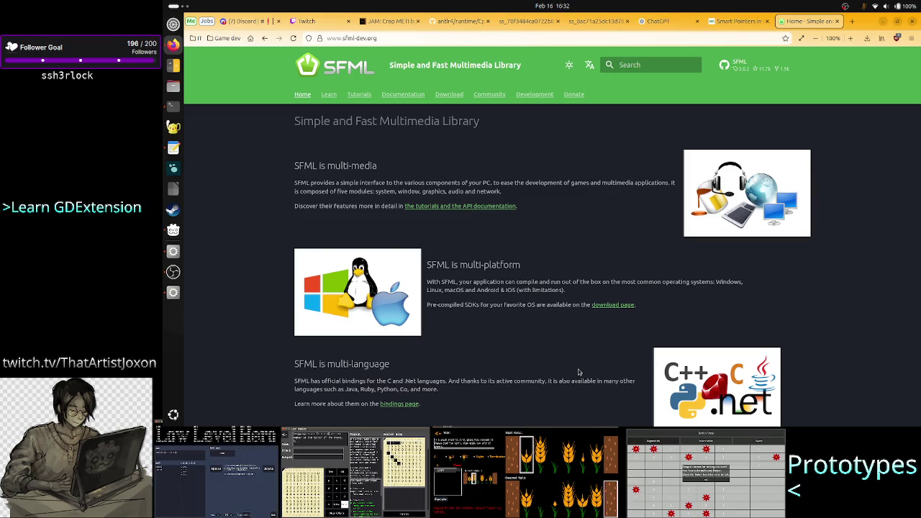
- Read SFML's official bindings note, then go back to the 'sdl C++ binding' results and the Discord tab
{"action": "left_click_drag", "start_coordinate": [335, 382], "coordinate": [395, 381]}
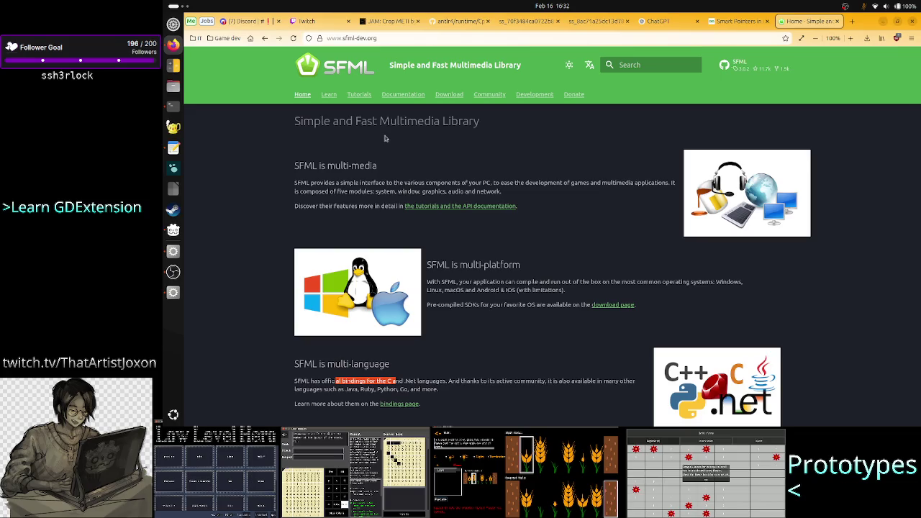
{"action": "left_click", "coordinate": [407, 172]}
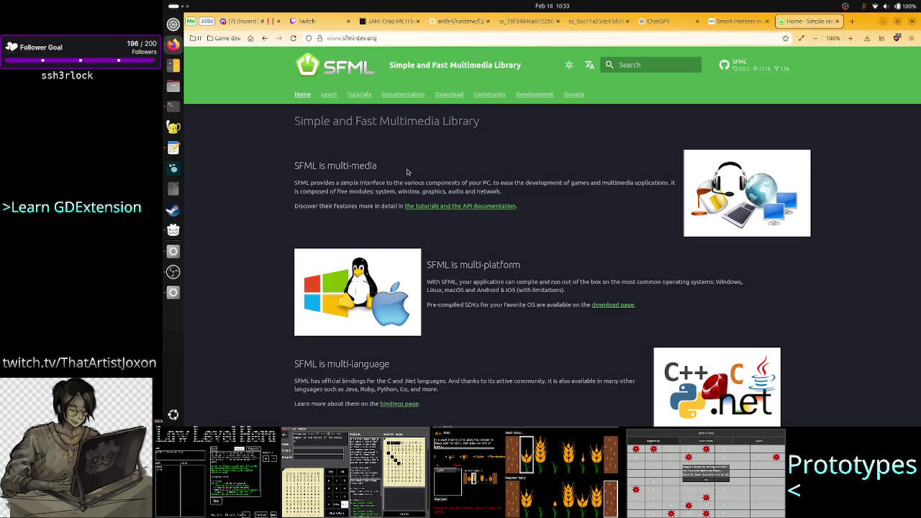
{"action": "left_click", "coordinate": [266, 45]}
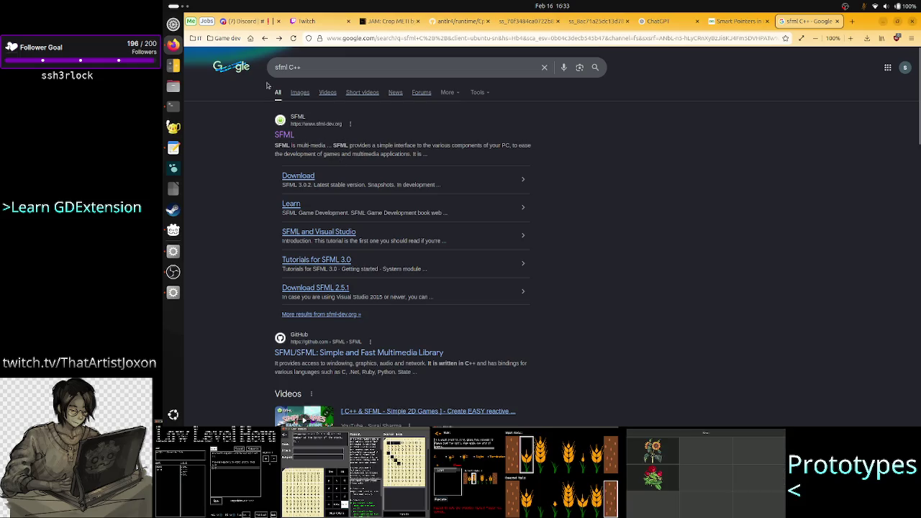
{"action": "left_click", "coordinate": [265, 39]}
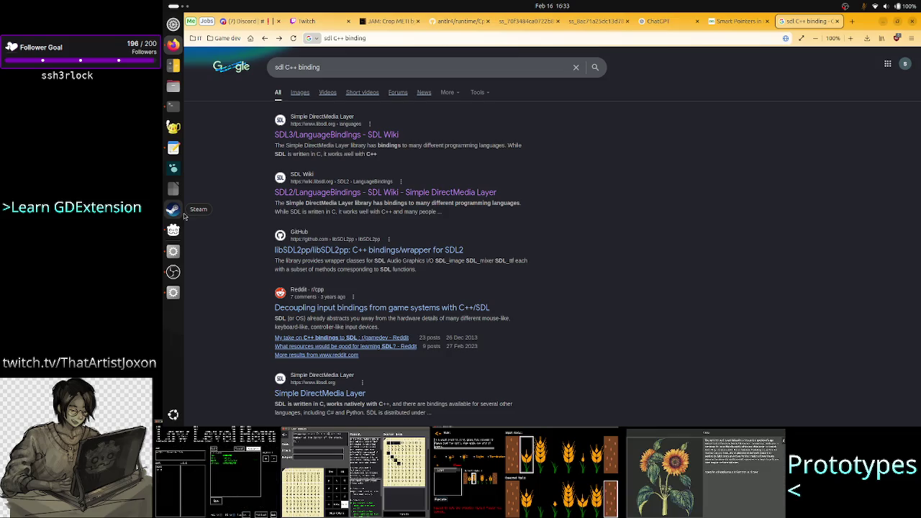
{"action": "left_click", "coordinate": [252, 21]}
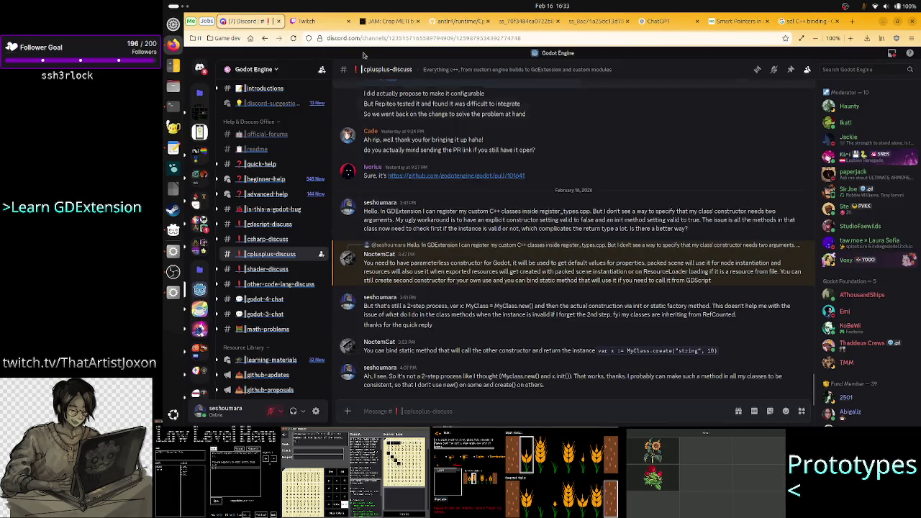
- Post the !discord command in the Twitch stream chat, then bring Vim back to the front
{"action": "left_click", "coordinate": [324, 22]}
{"action": "left_click", "coordinate": [821, 397]}
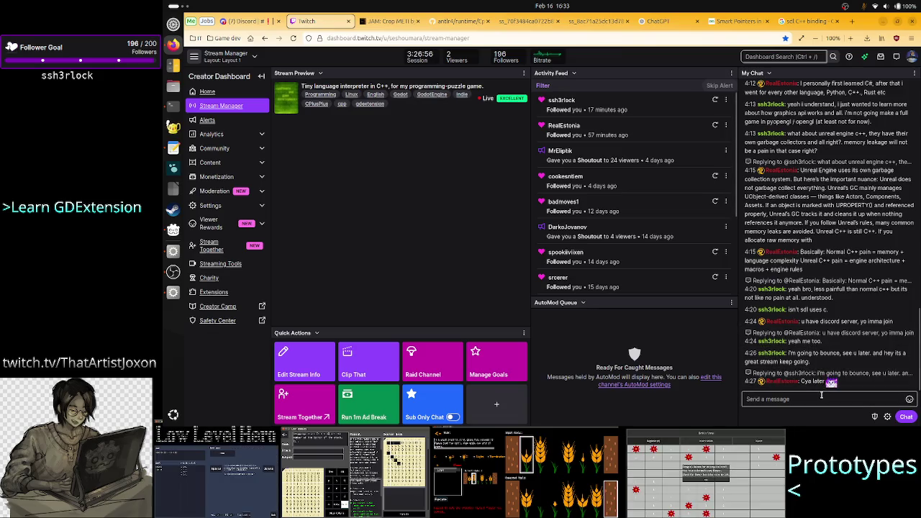
{"action": "type", "text": "!discord"}
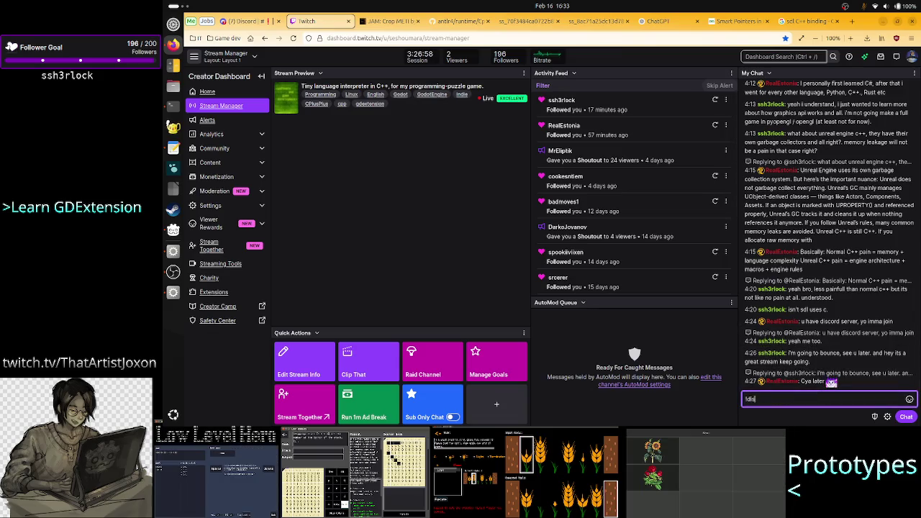
{"action": "key", "text": "Return"}
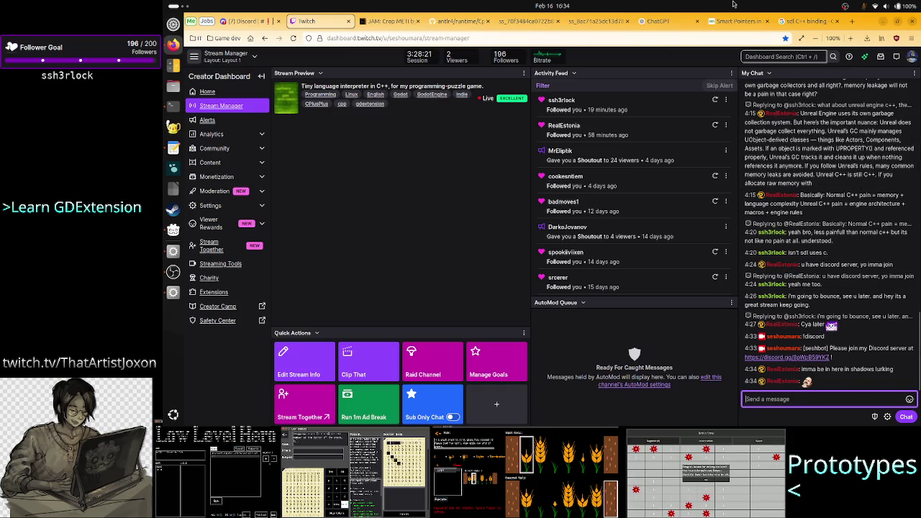
{"action": "left_click", "coordinate": [172, 110]}
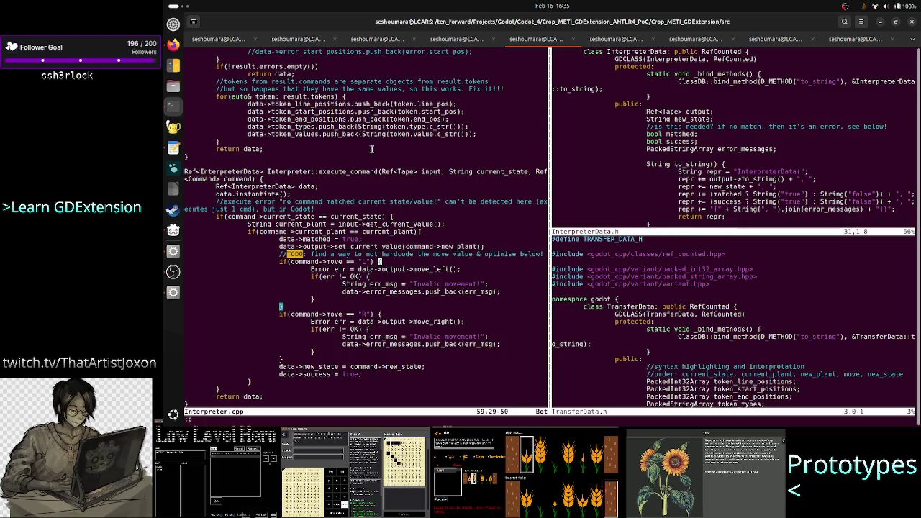
- Return from Vim to the Twitch stream manager in Firefox
{"action": "left_click", "coordinate": [173, 44]}
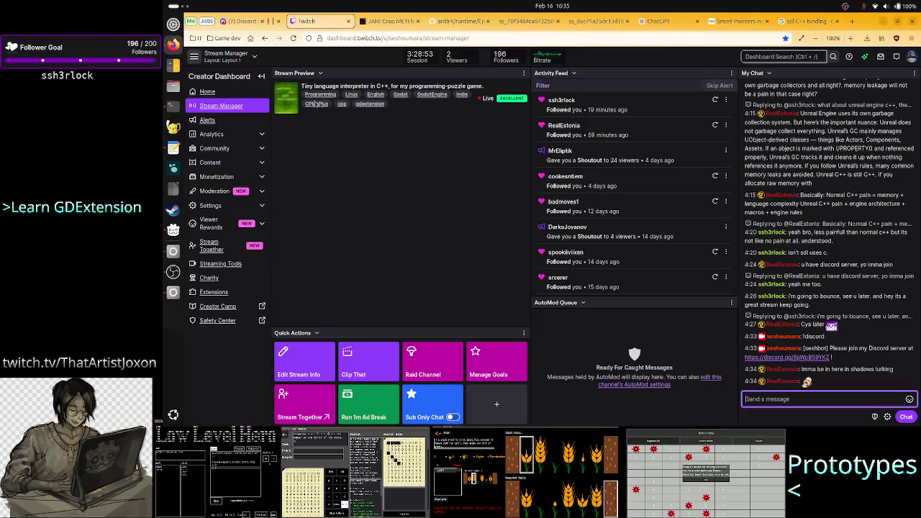
- Open the Low Level Hero server, view its enlarged streaming schedule image, then go to #general
{"action": "left_click", "coordinate": [254, 22]}
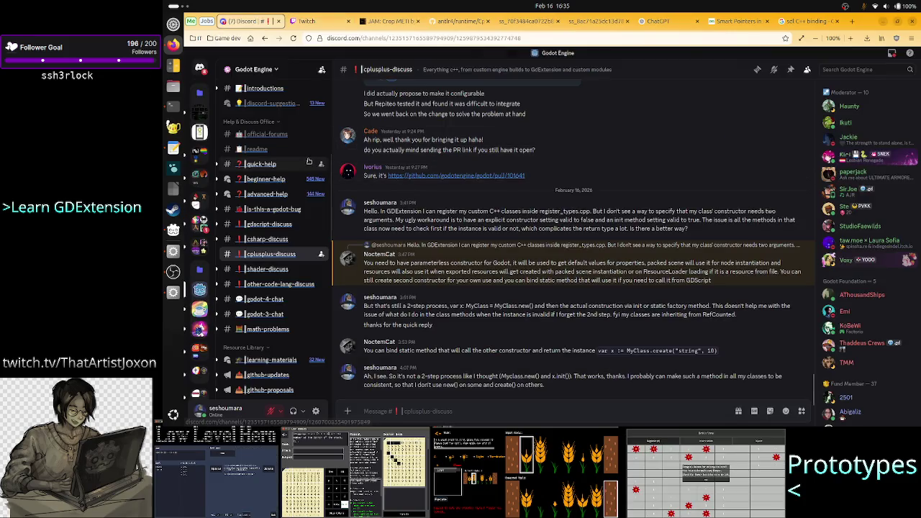
{"action": "left_click", "coordinate": [195, 110]}
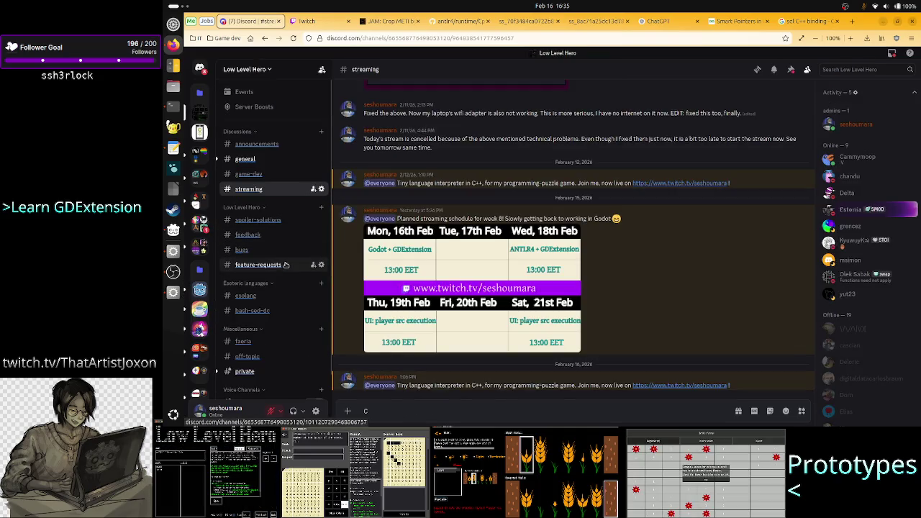
{"action": "scroll", "coordinate": [283, 278], "scroll_direction": "down", "scroll_amount": 1}
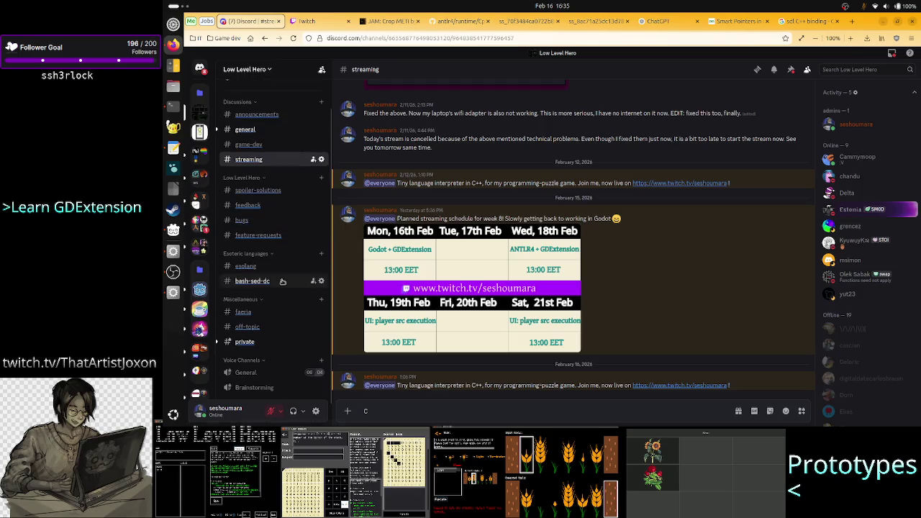
{"action": "scroll", "coordinate": [282, 280], "scroll_direction": "up", "scroll_amount": 1}
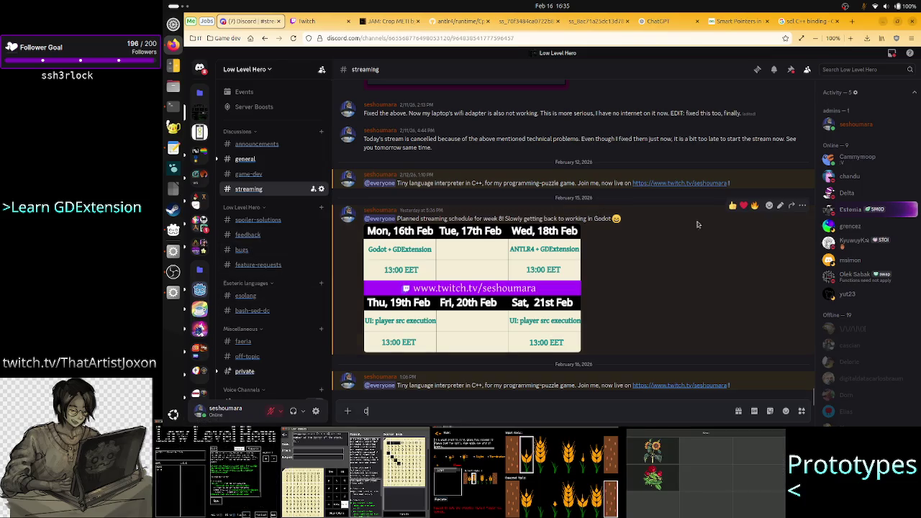
{"action": "key", "text": "BackSpace"}
{"action": "left_click", "coordinate": [444, 300]}
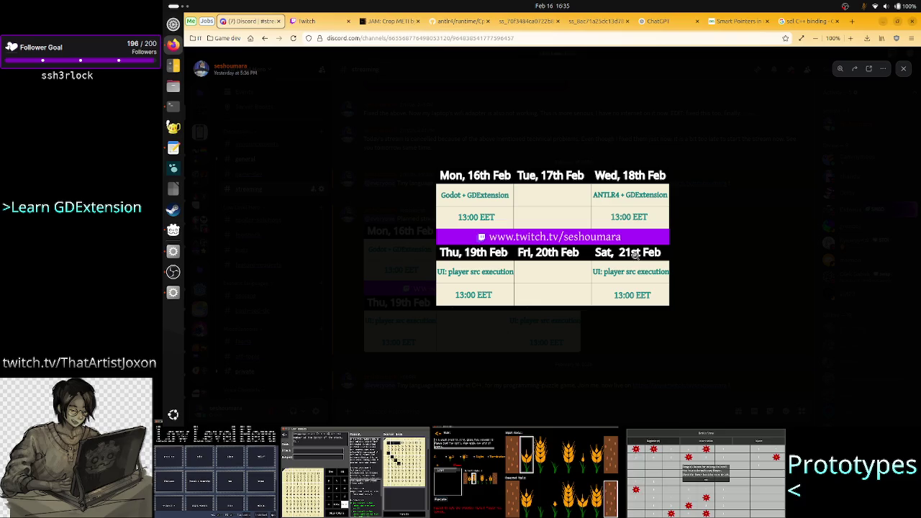
{"action": "left_click", "coordinate": [475, 414]}
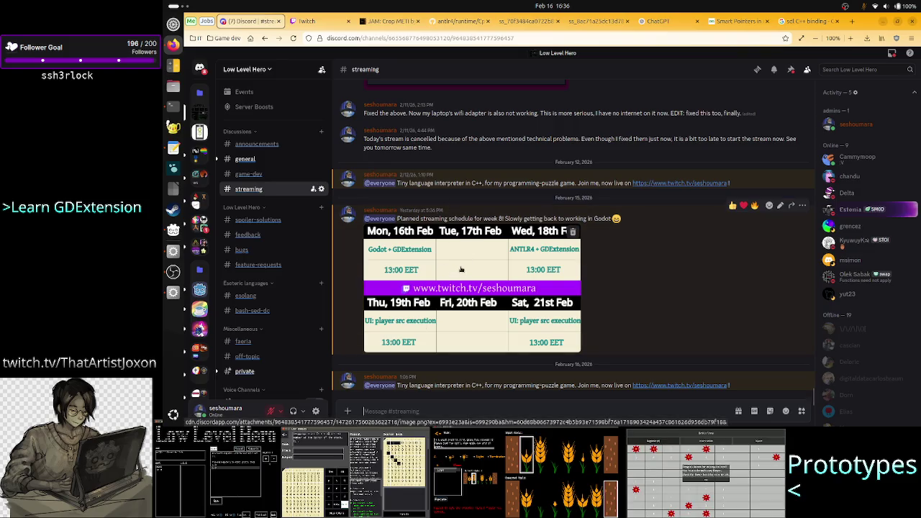
{"action": "left_click", "coordinate": [263, 158]}
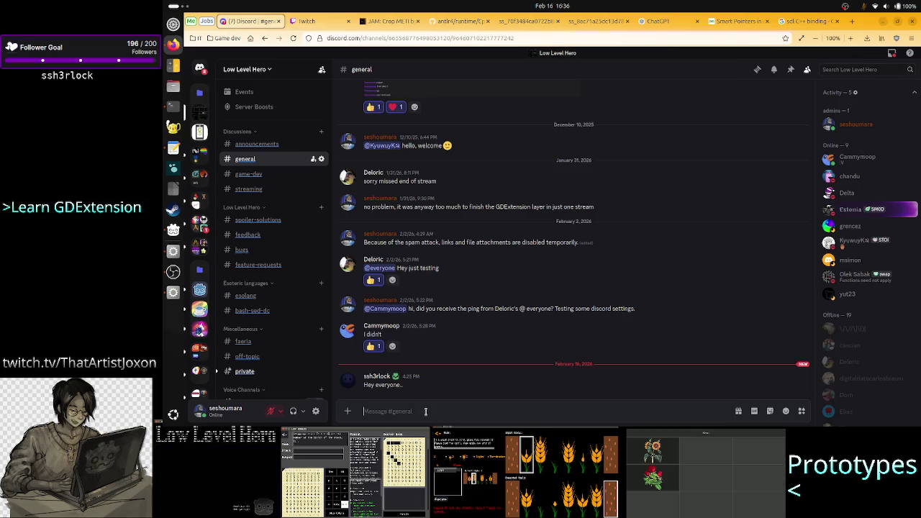
- Reply in #general with a mention of the newcomer and 'hello and welcome! :)', then return to Twitch
{"action": "type", "text": "@s"}
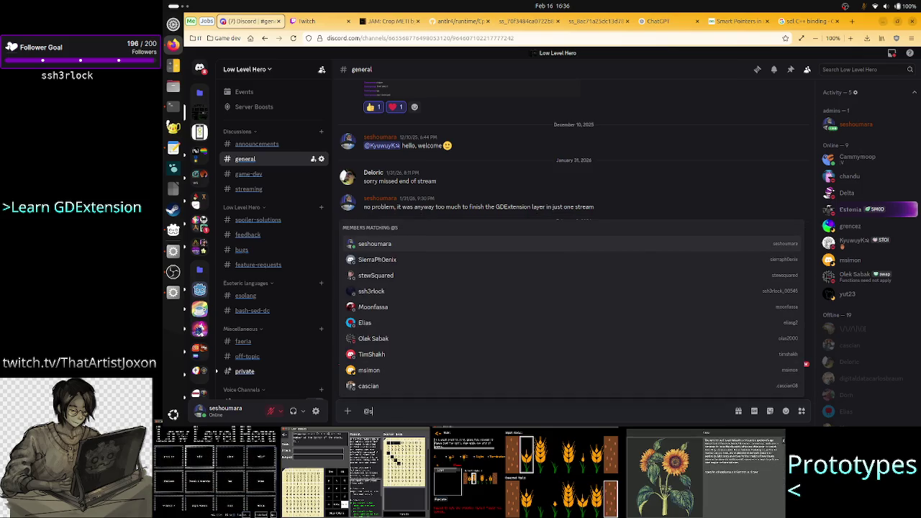
{"action": "key", "text": "Down"}
{"action": "key", "text": "Down"}
{"action": "key", "text": "Down"}
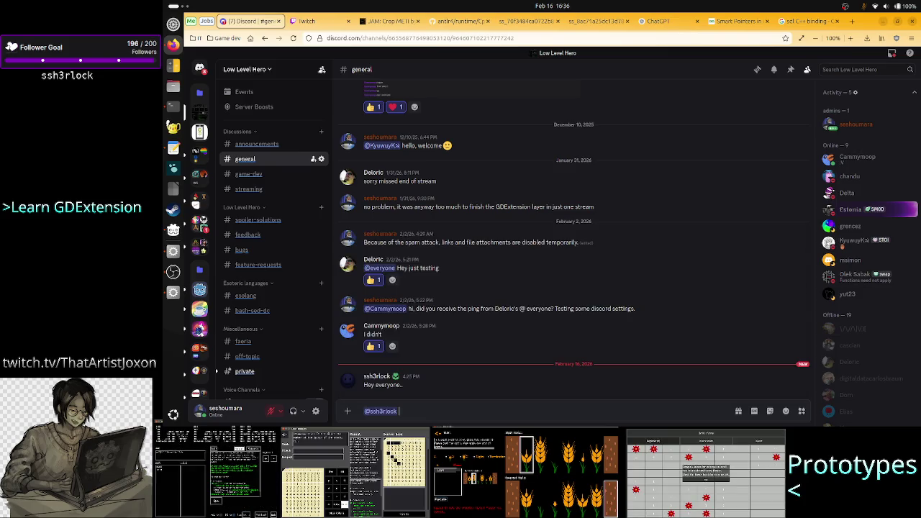
{"action": "key", "text": "Return"}
{"action": "type", "text": "hello"}
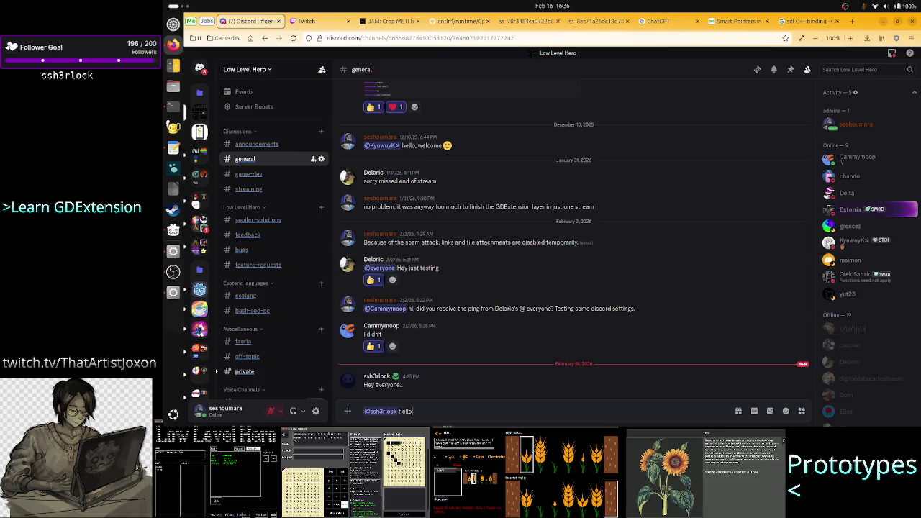
{"action": "type", "text": " and welcome!"}
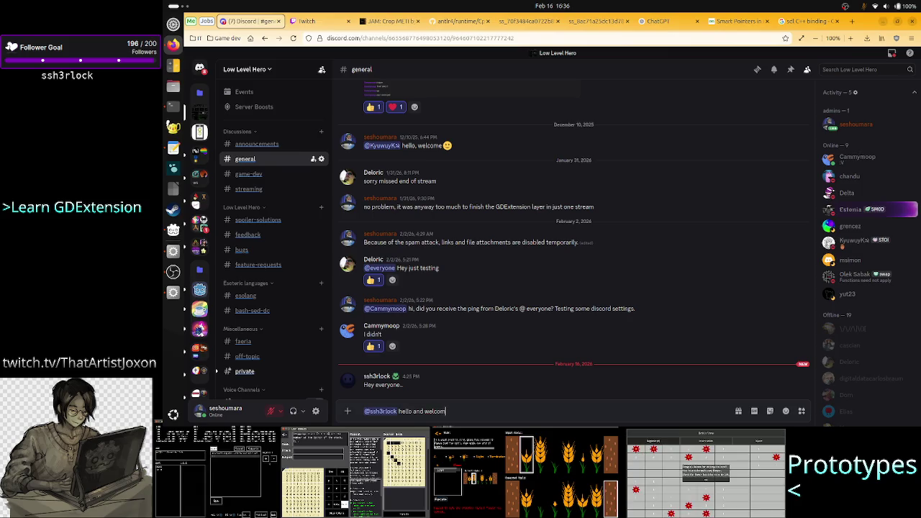
{"action": "type", "text": " L"}
{"action": "key", "text": "BackSpace"}
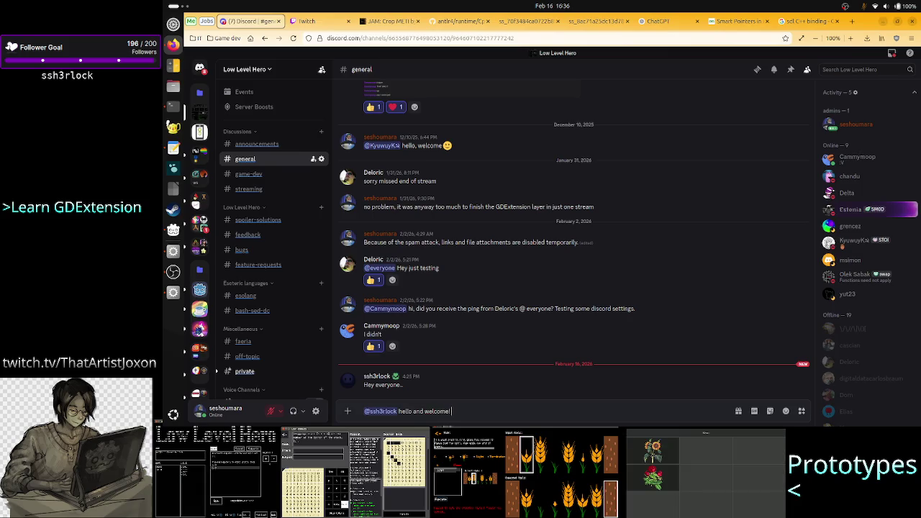
{"action": "type", "text": ":)"}
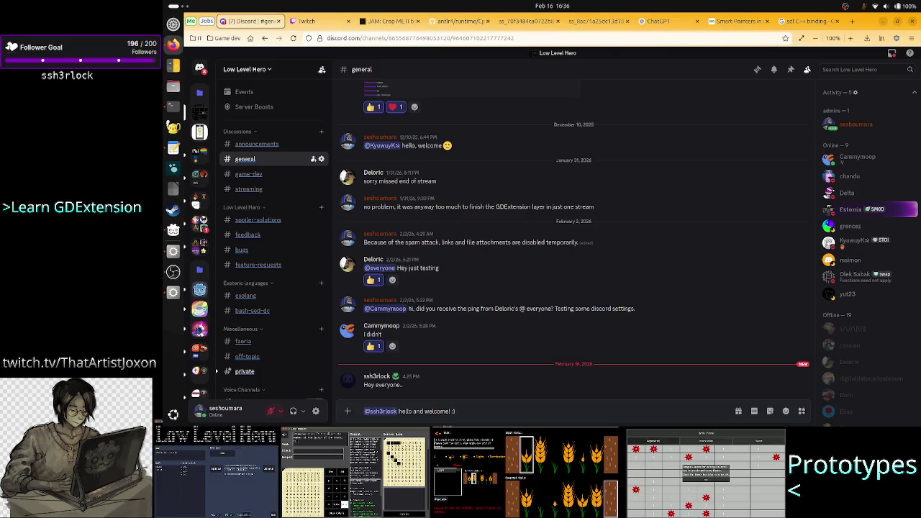
{"action": "key", "text": "Return"}
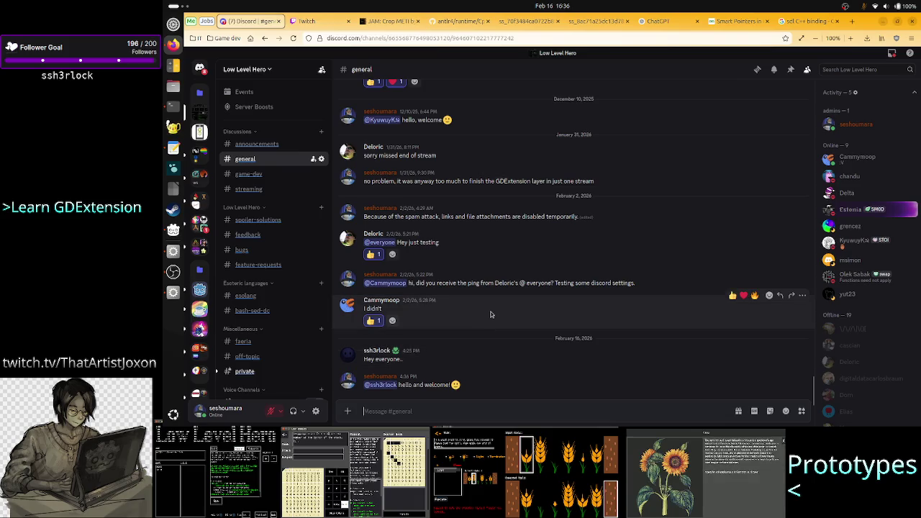
{"action": "left_click", "coordinate": [305, 20]}
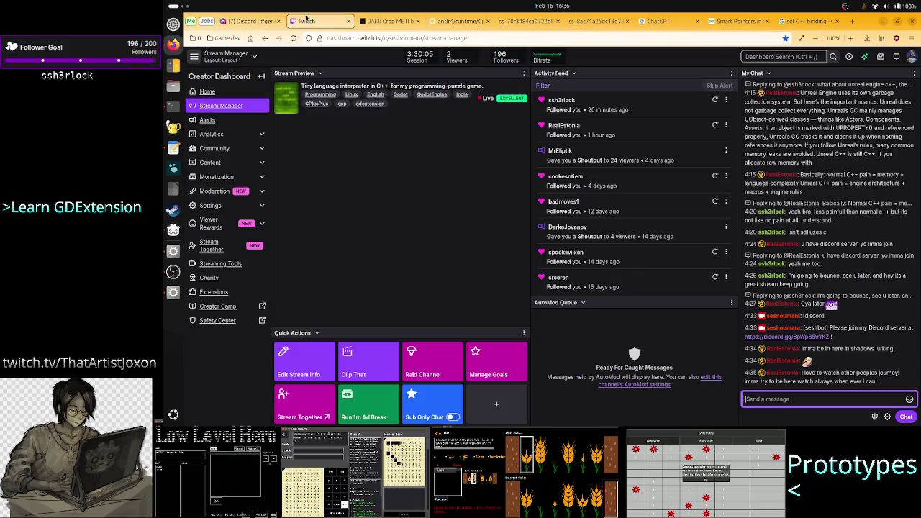
- Send '!itch' in the Twitch stream chat so the bot posts the game dev profile link
{"action": "left_click", "coordinate": [824, 399]}
{"action": "type", "text": "!itch"}
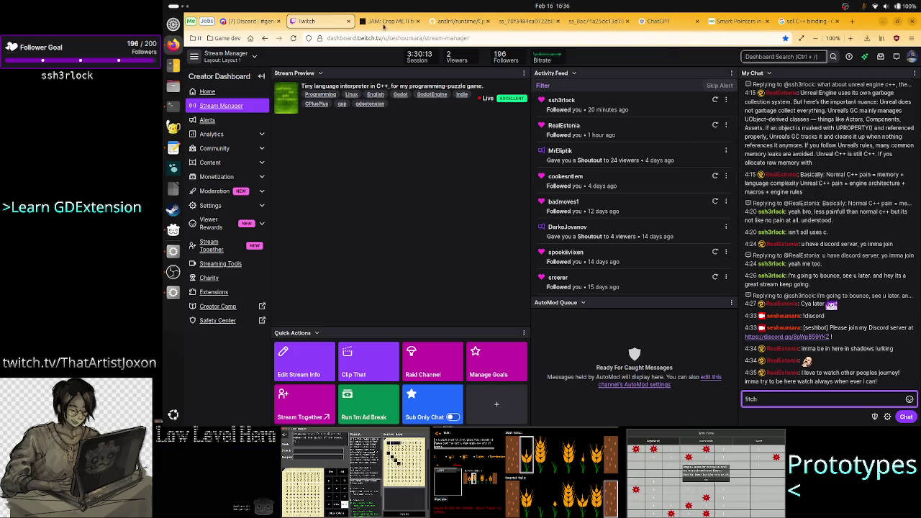
{"action": "left_click", "coordinate": [173, 105]}
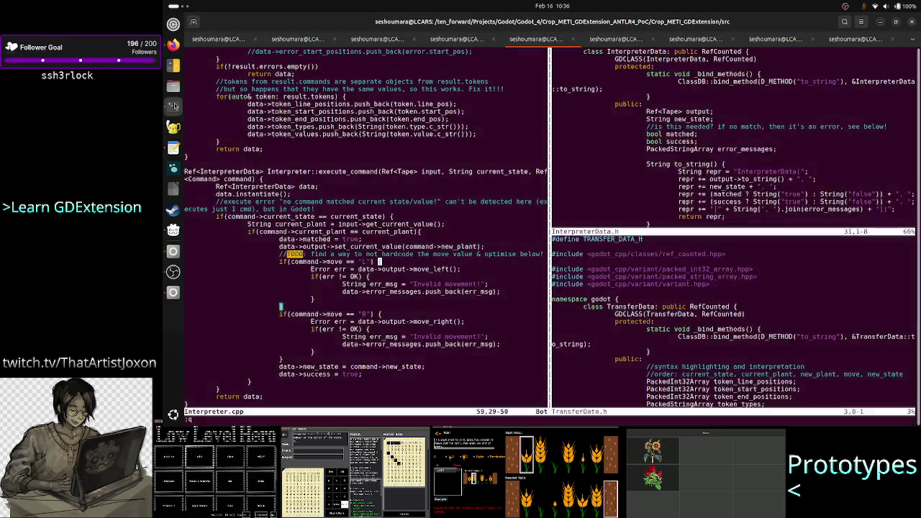
{"action": "left_click", "coordinate": [174, 44]}
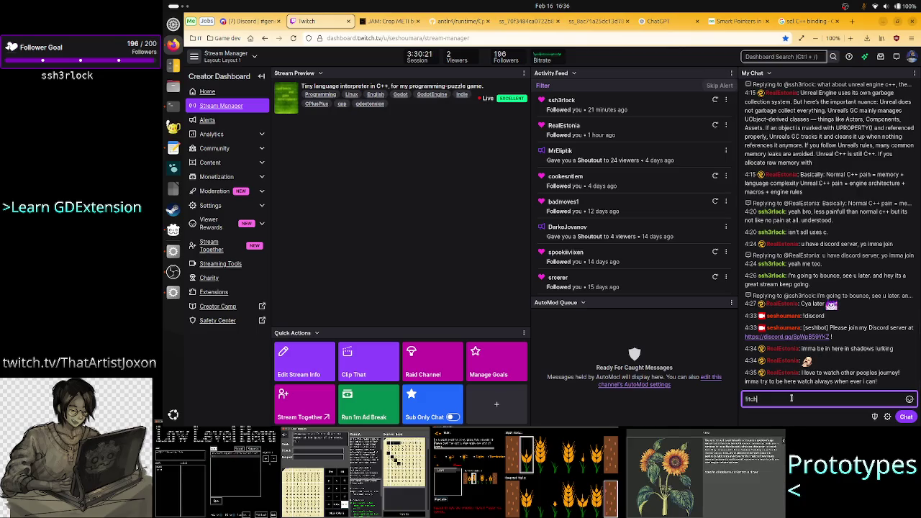
{"action": "key", "text": "Return"}
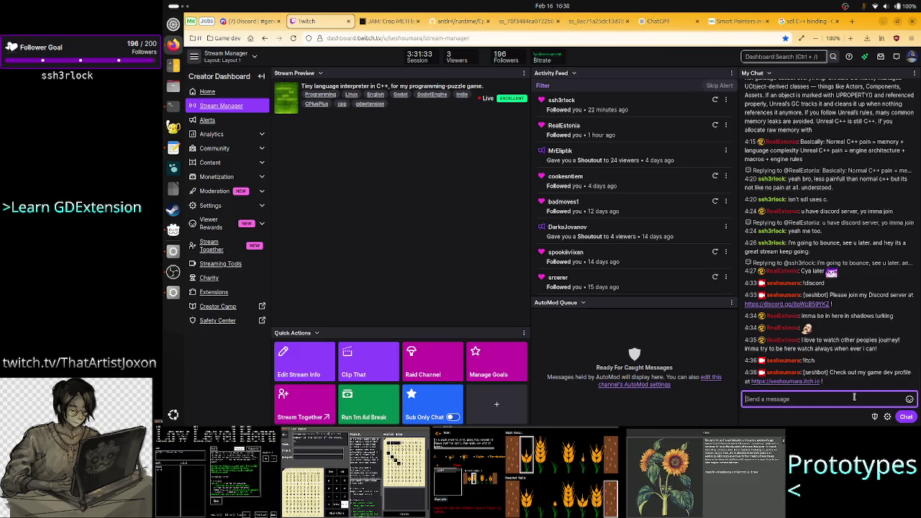
{"action": "left_click", "coordinate": [171, 114]}
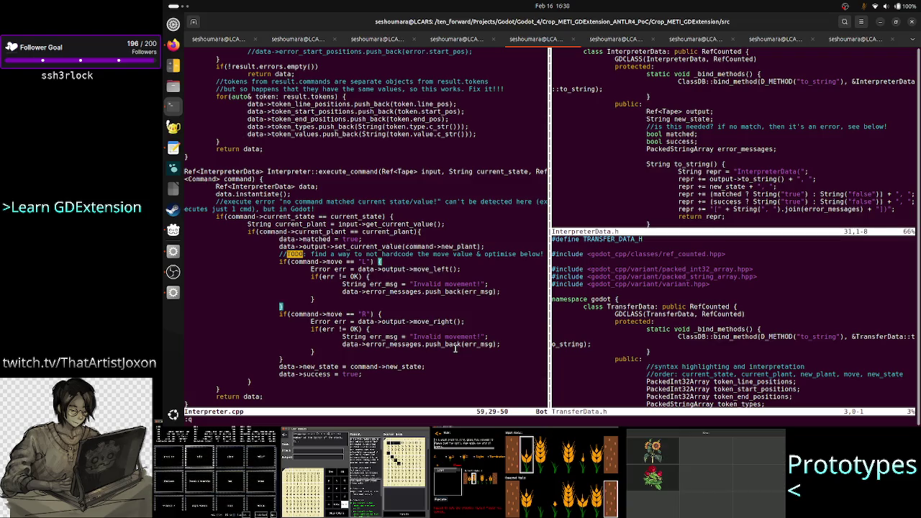
{"action": "left_click", "coordinate": [173, 45]}
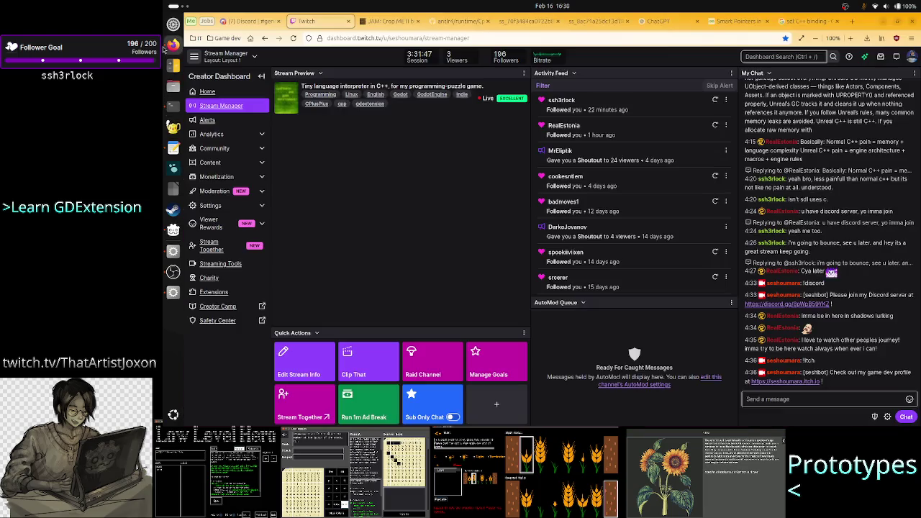
- Open the Godot Engine server's cplusplus-discuss channel and highlight the suggested MyClass.create call
{"action": "left_click", "coordinate": [249, 21]}
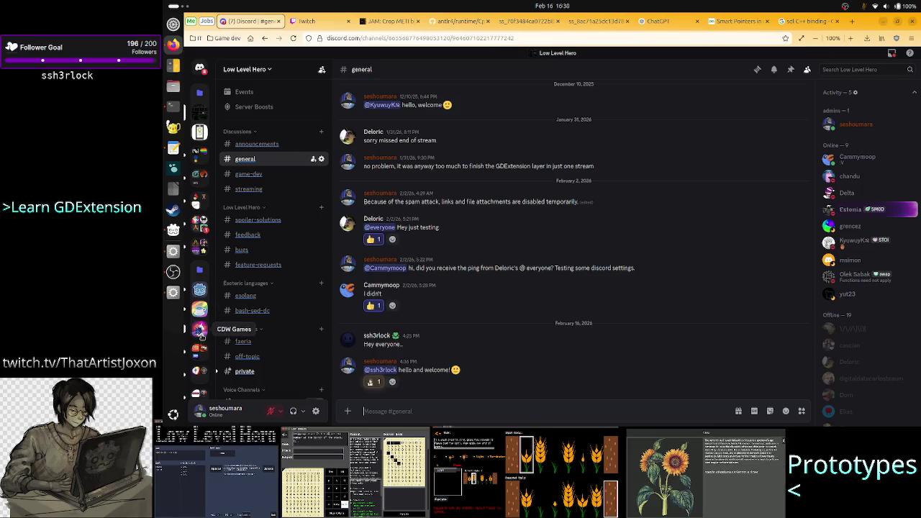
{"action": "left_click", "coordinate": [200, 290]}
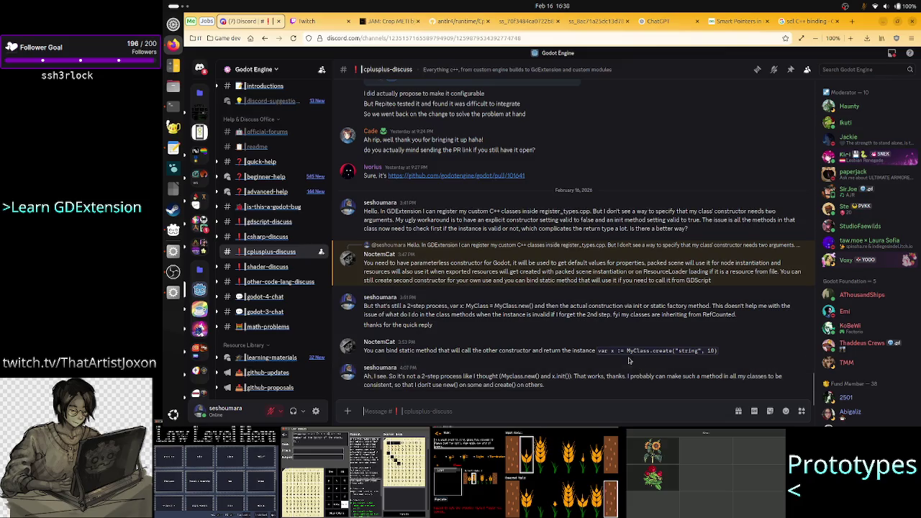
{"action": "left_click_drag", "start_coordinate": [625, 352], "coordinate": [674, 352]}
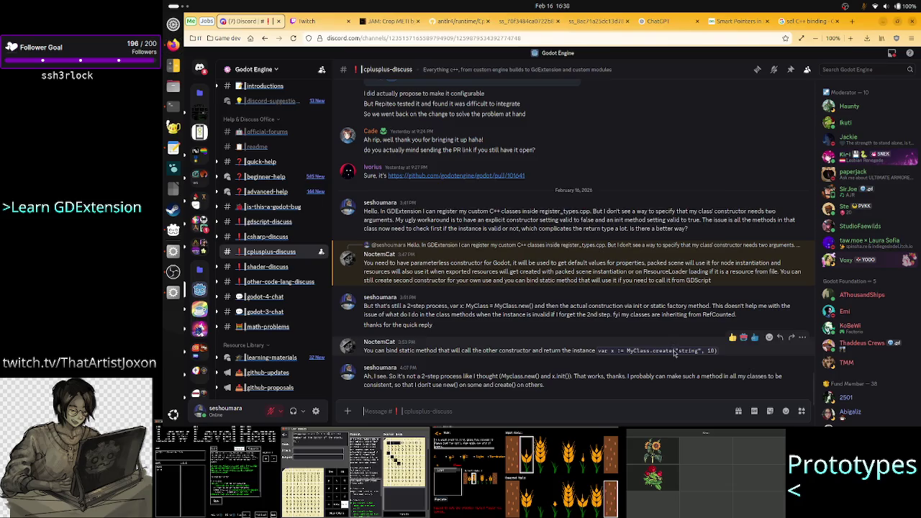
{"action": "key", "text": "alt+Tab"}
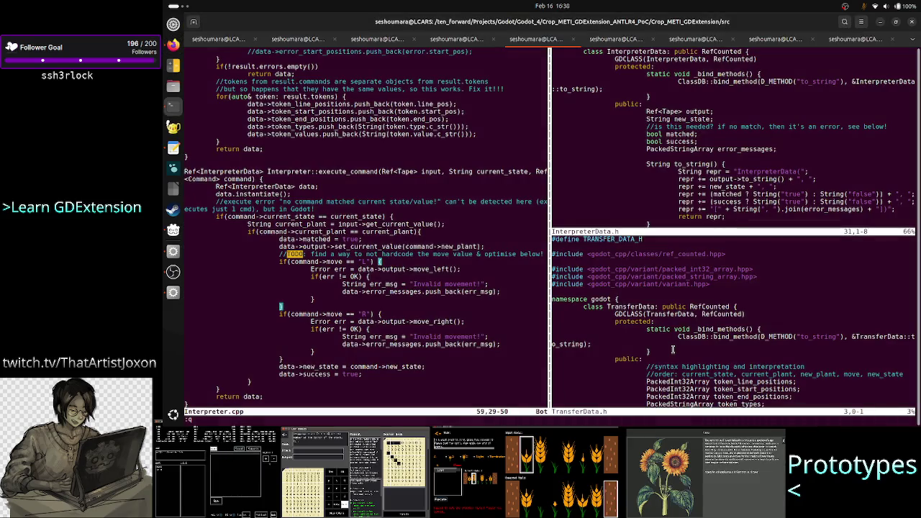
- In main.gd, inspect the Tape constructor, the erroring Tape::create on line 23, and Command::create() on line 31
{"action": "left_click", "coordinate": [171, 293]}
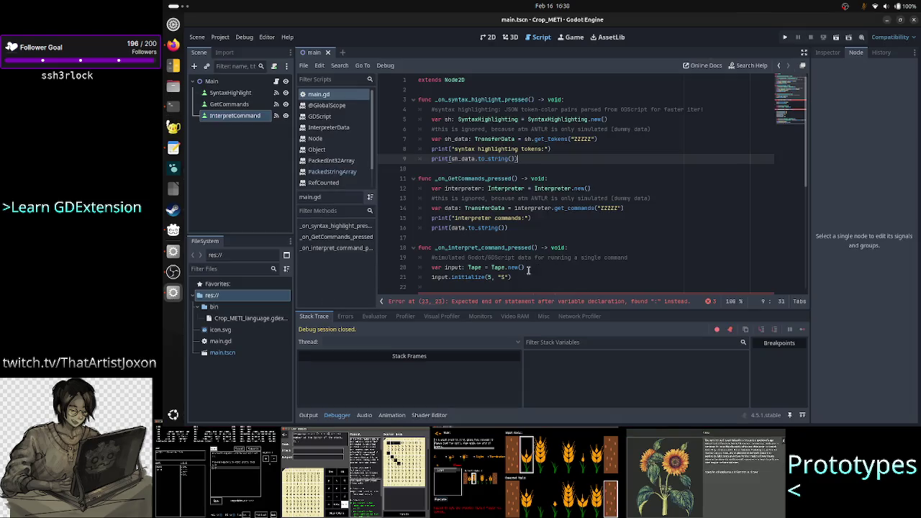
{"action": "left_click_drag", "start_coordinate": [527, 267], "coordinate": [499, 268]}
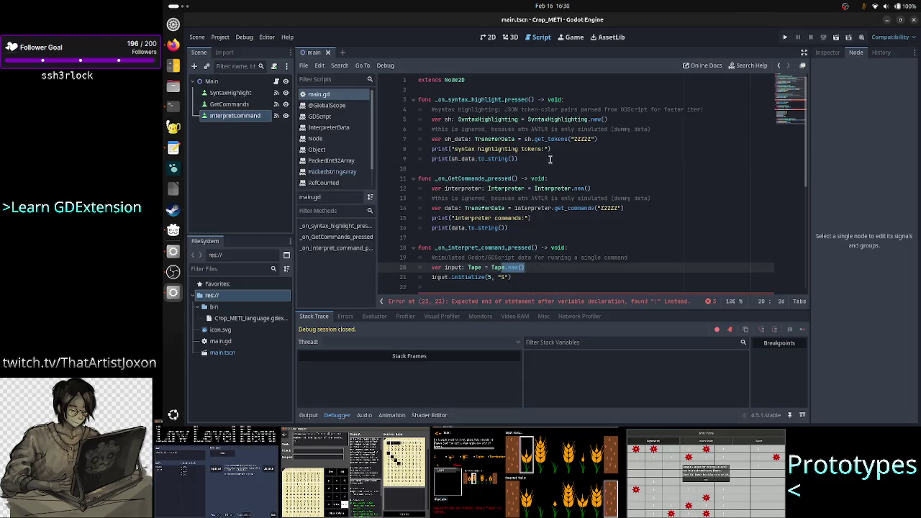
{"action": "double_click", "coordinate": [478, 277]}
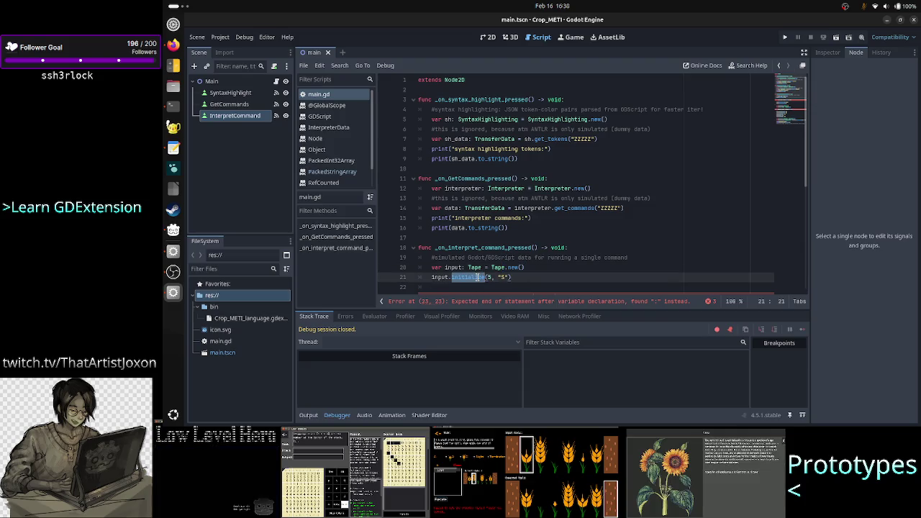
{"action": "scroll", "coordinate": [572, 218], "scroll_direction": "down", "scroll_amount": 1}
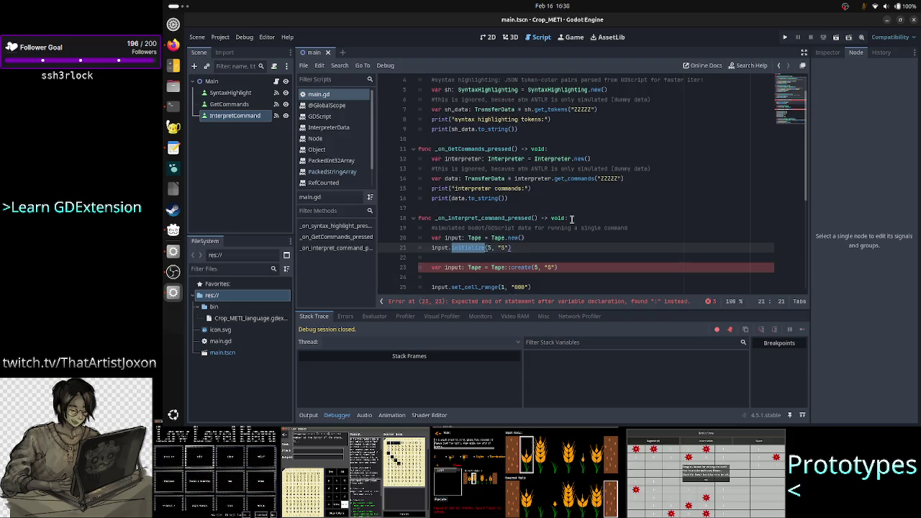
{"action": "scroll", "coordinate": [573, 218], "scroll_direction": "down", "scroll_amount": 1}
{"action": "left_click", "coordinate": [556, 239]}
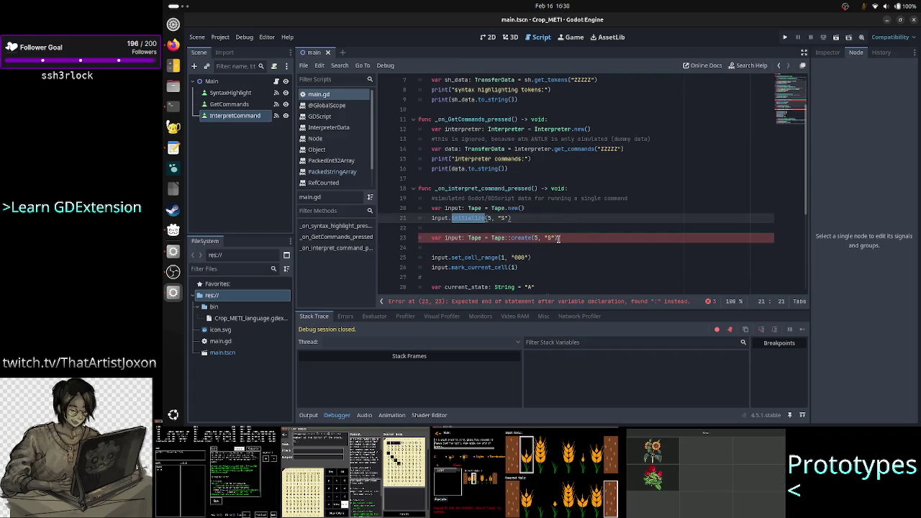
{"action": "left_click", "coordinate": [511, 238]}
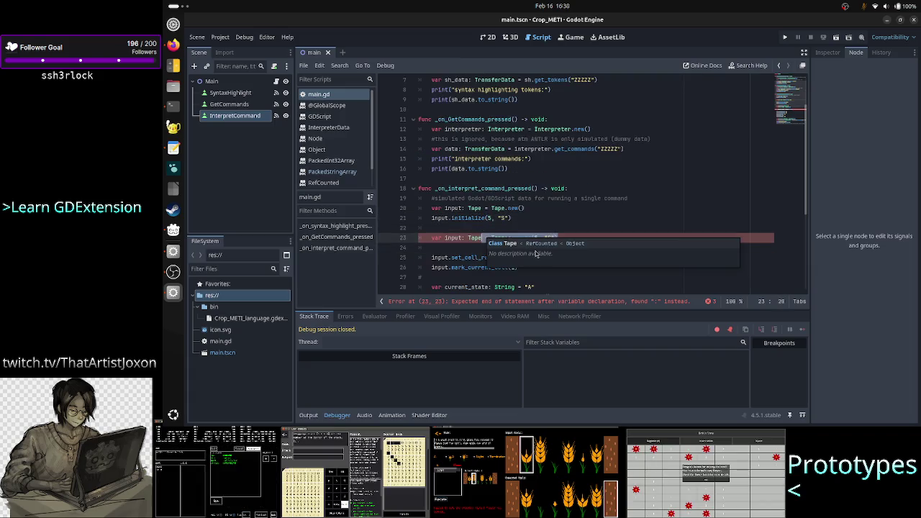
{"action": "scroll", "coordinate": [475, 216], "scroll_direction": "down", "scroll_amount": 3}
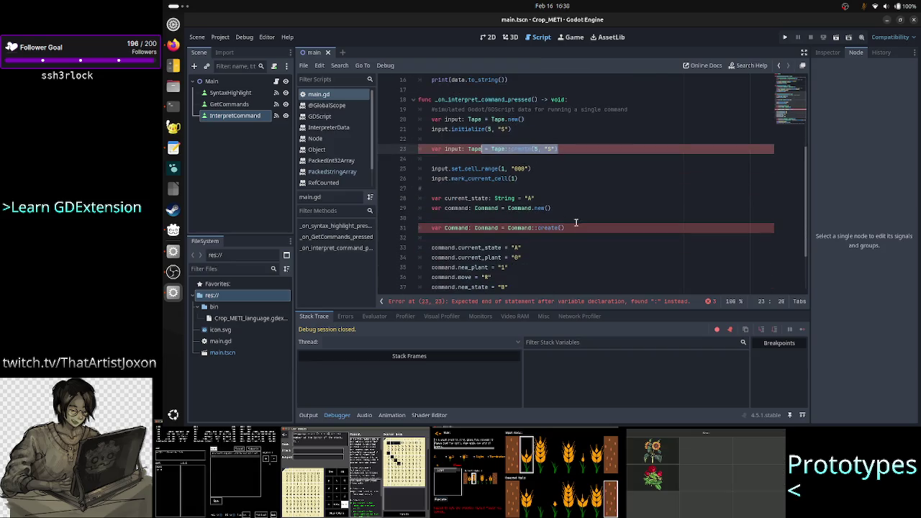
{"action": "left_click_drag", "start_coordinate": [577, 228], "coordinate": [507, 227]}
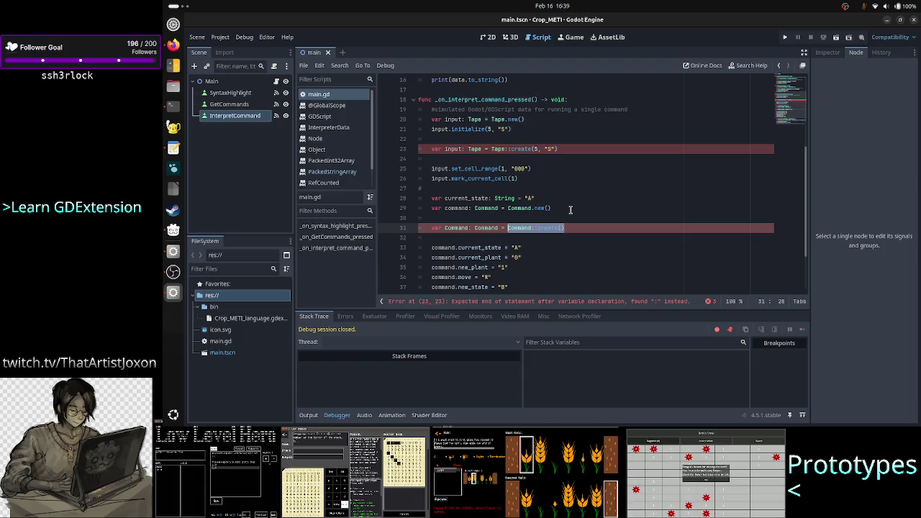
{"action": "left_click", "coordinate": [174, 105]}
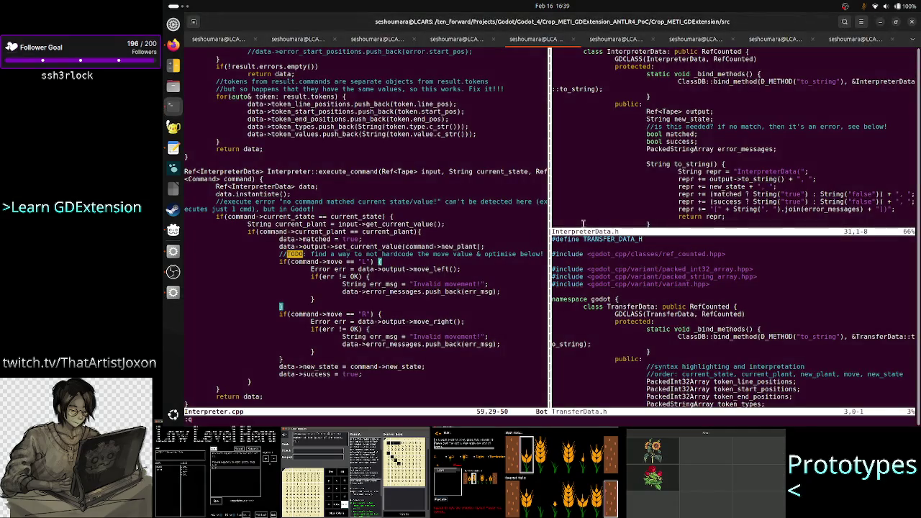
- In the plain shell session, run clear and then ls in the src folder
{"action": "left_click", "coordinate": [456, 39]}
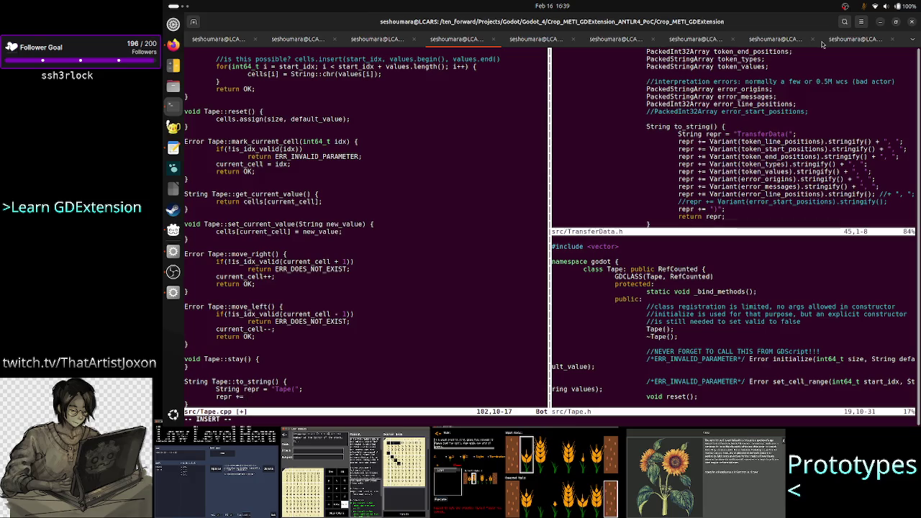
{"action": "left_click", "coordinate": [855, 40]}
{"action": "type", "text": "cd ."}
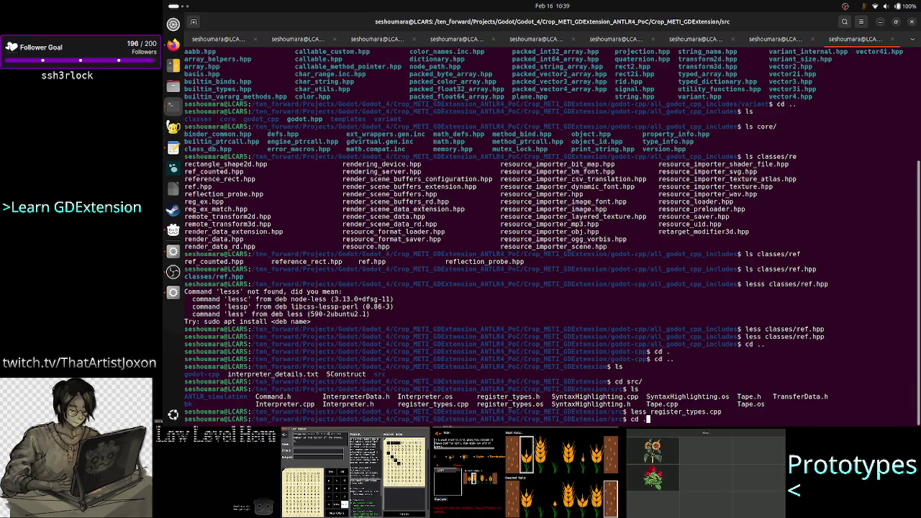
{"action": "type", "text": "lear"}
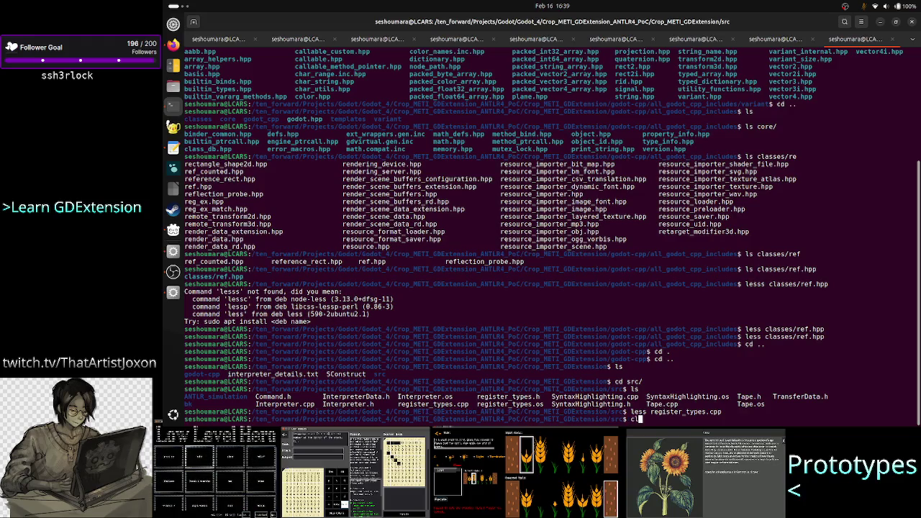
{"action": "key", "text": "Return"}
{"action": "type", "text": "ls"}
{"action": "key", "text": "Return"}
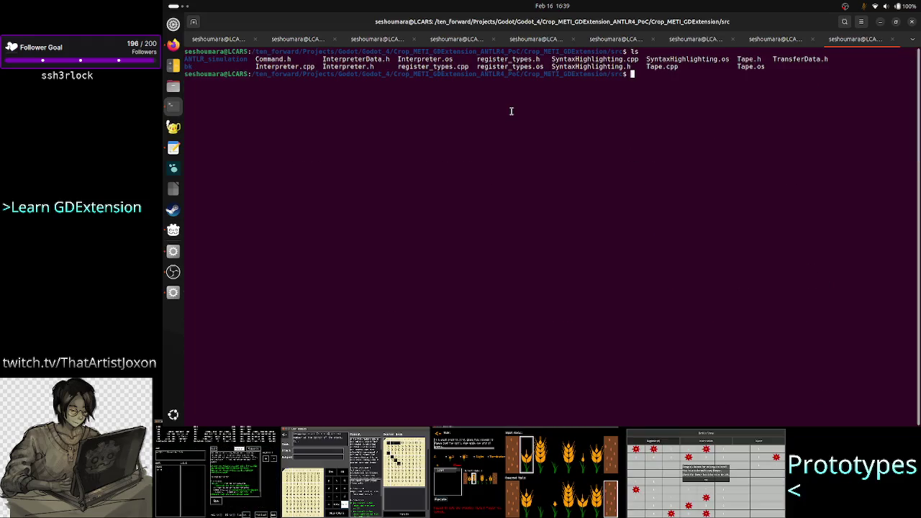
- Point out Command.h, InterpreterData.h, SyntaxHighlighting.cpp, Tape.cpp, Tape.os and TransferData.h in the listing
{"action": "double_click", "coordinate": [272, 59]}
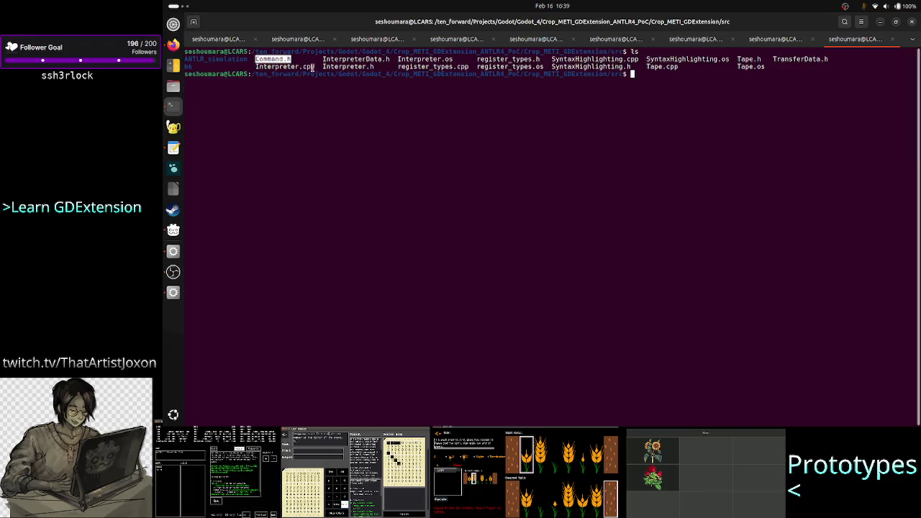
{"action": "double_click", "coordinate": [356, 58]}
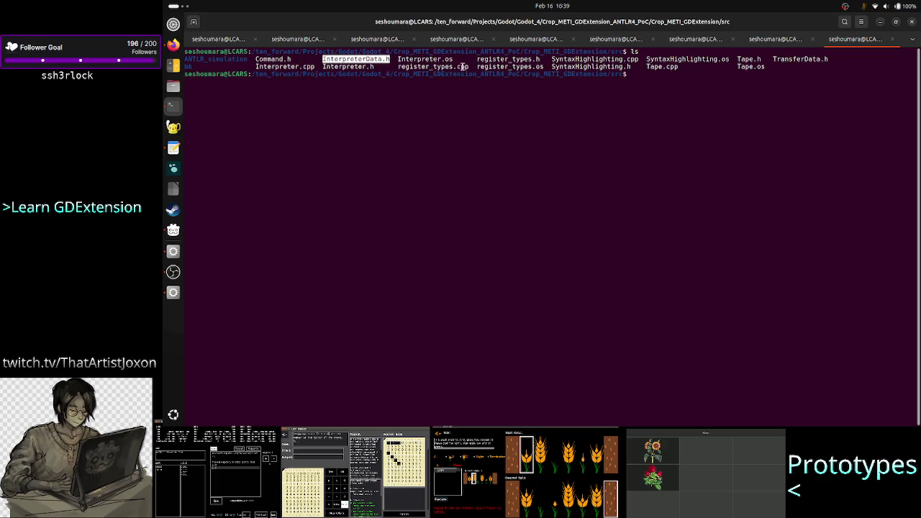
{"action": "double_click", "coordinate": [570, 59]}
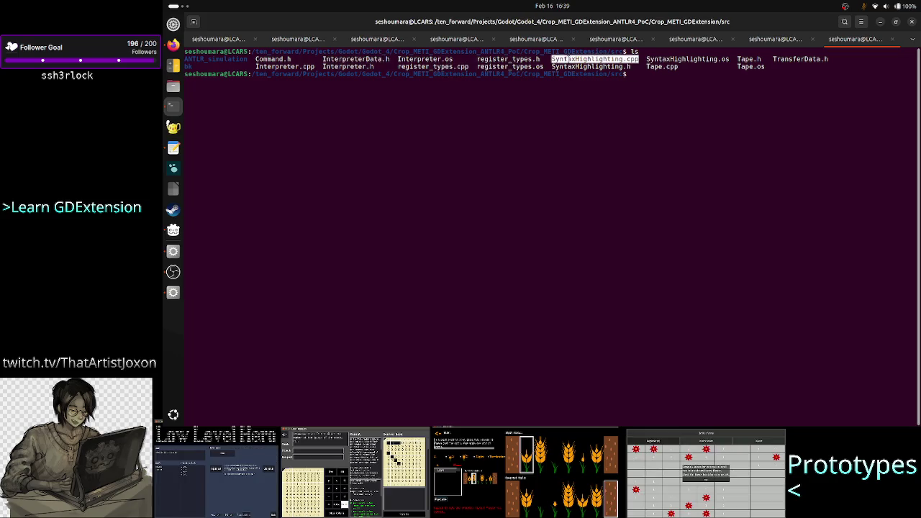
{"action": "double_click", "coordinate": [662, 66]}
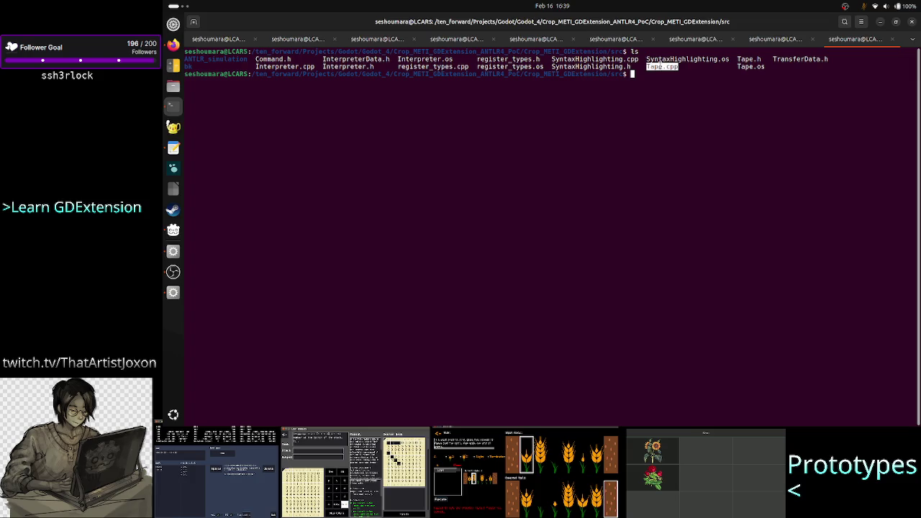
{"action": "double_click", "coordinate": [750, 66]}
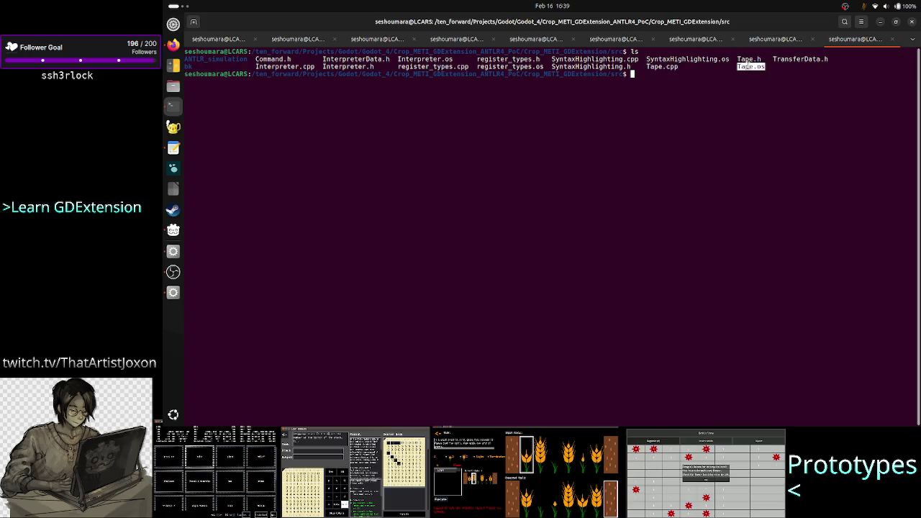
{"action": "double_click", "coordinate": [792, 59]}
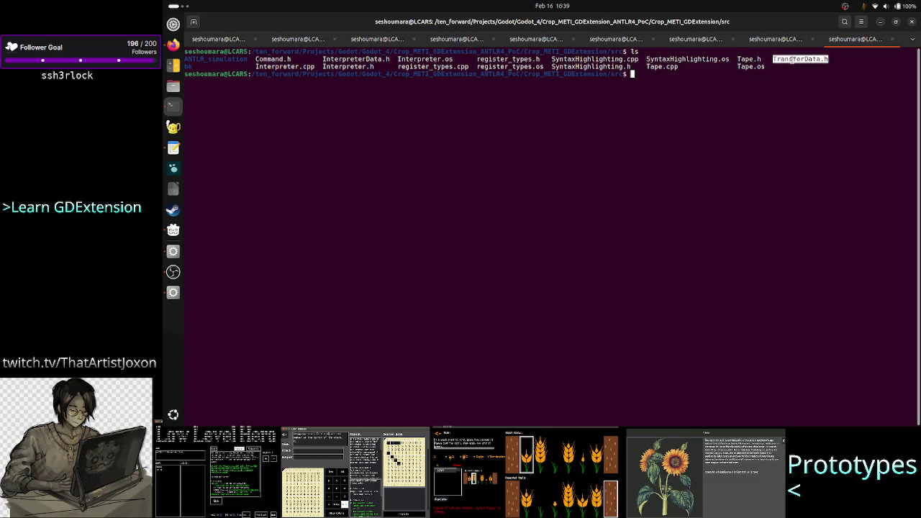
{"action": "left_click", "coordinate": [773, 132]}
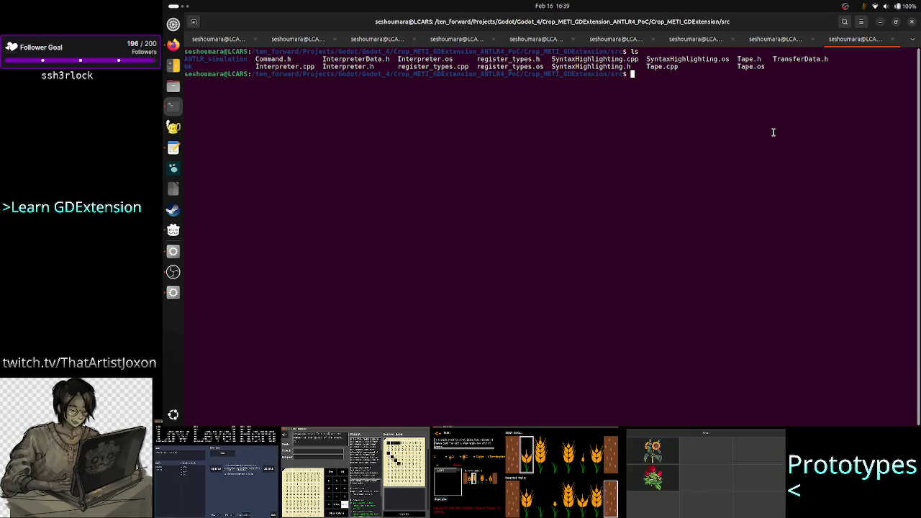
- Type a temporary 'Error Logger,?' note at the prompt, highlight it, then erase it
{"action": "type", "text": "Error"}
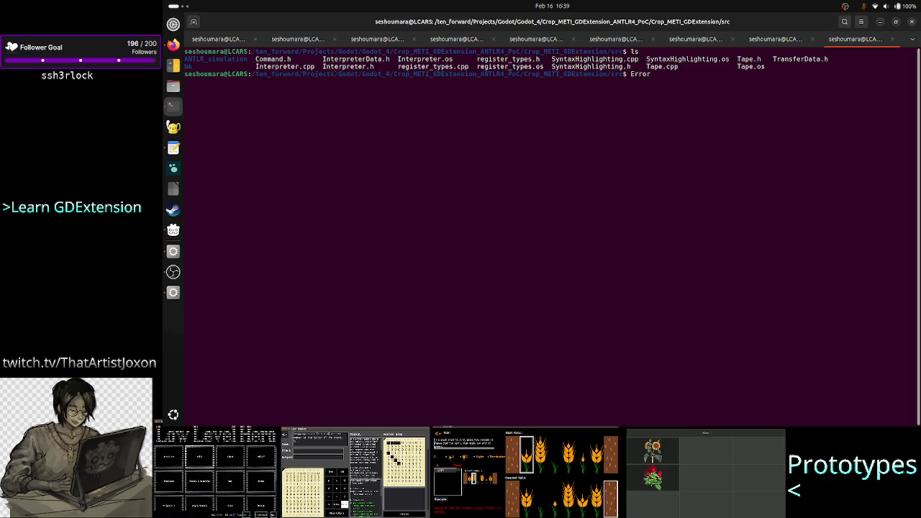
{"action": "key", "text": "BackSpace"}
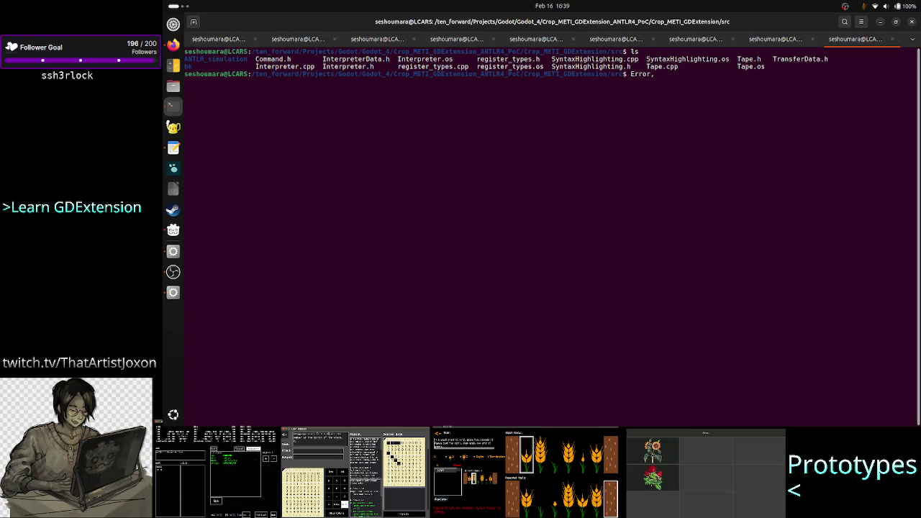
{"action": "type", "text": "Logger,"}
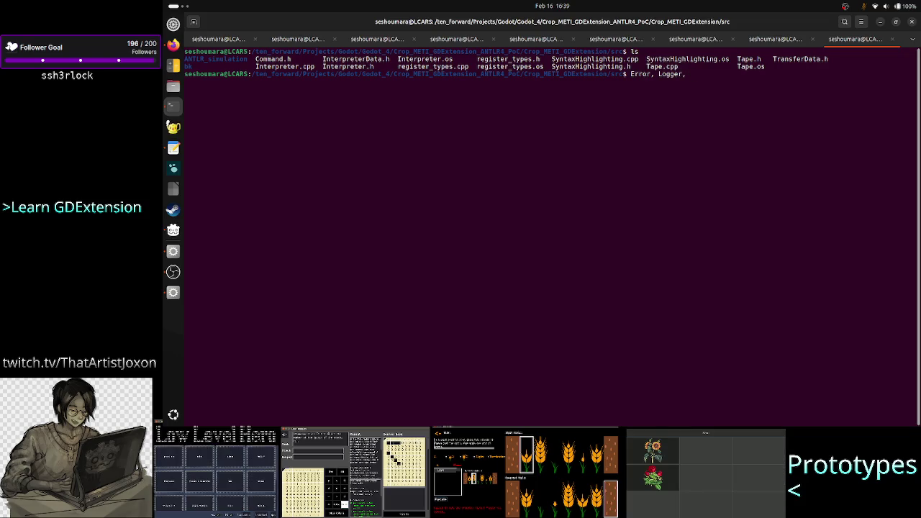
{"action": "type", "text": ">"}
{"action": "key", "text": "BackSpace"}
{"action": "type", "text": "?"}
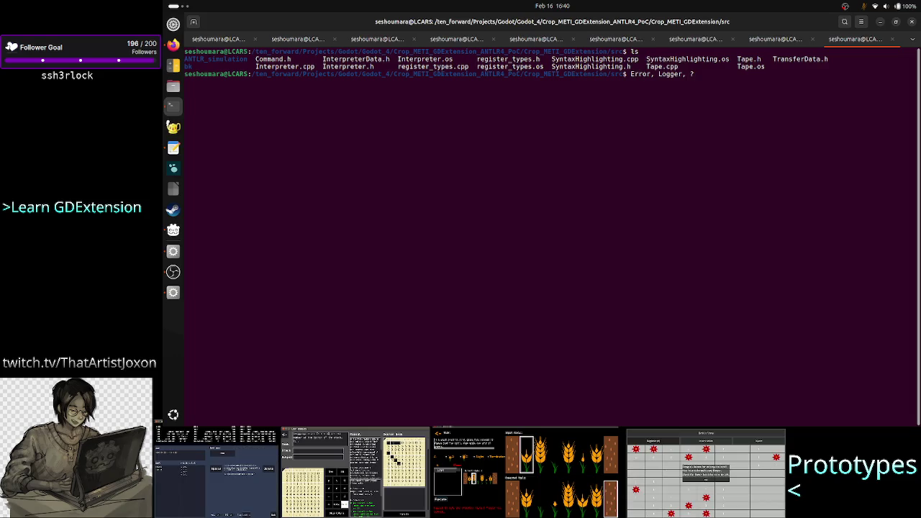
{"action": "type", "text": "S"}
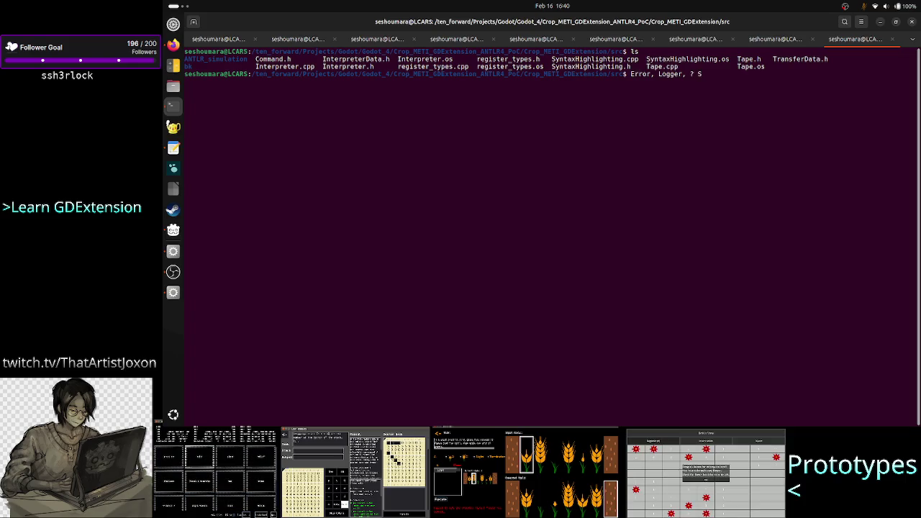
{"action": "key", "text": "BackSpace"}
{"action": "type", "text": "?"}
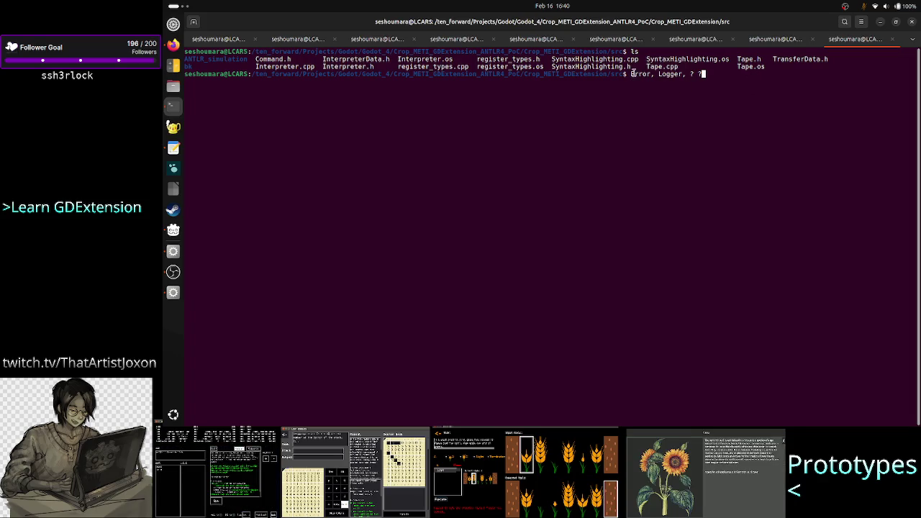
{"action": "left_click_drag", "start_coordinate": [626, 74], "coordinate": [702, 74]}
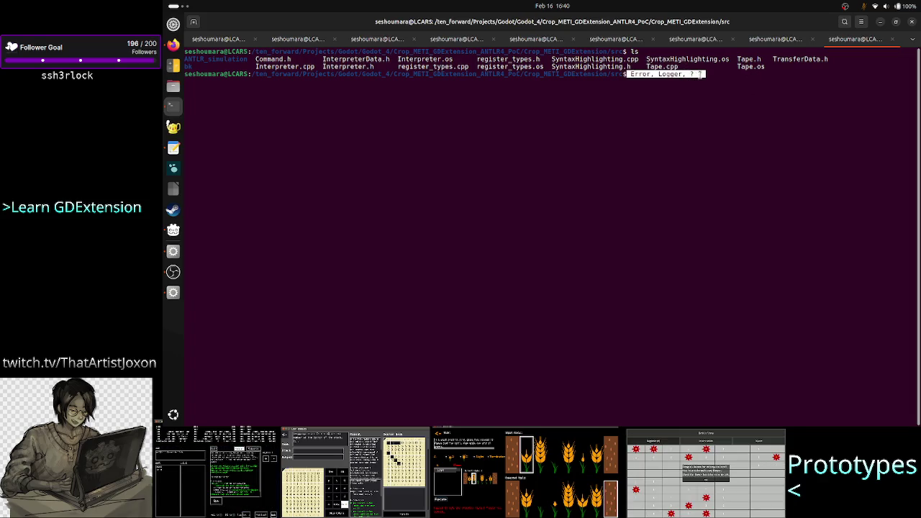
{"action": "left_click", "coordinate": [699, 74]}
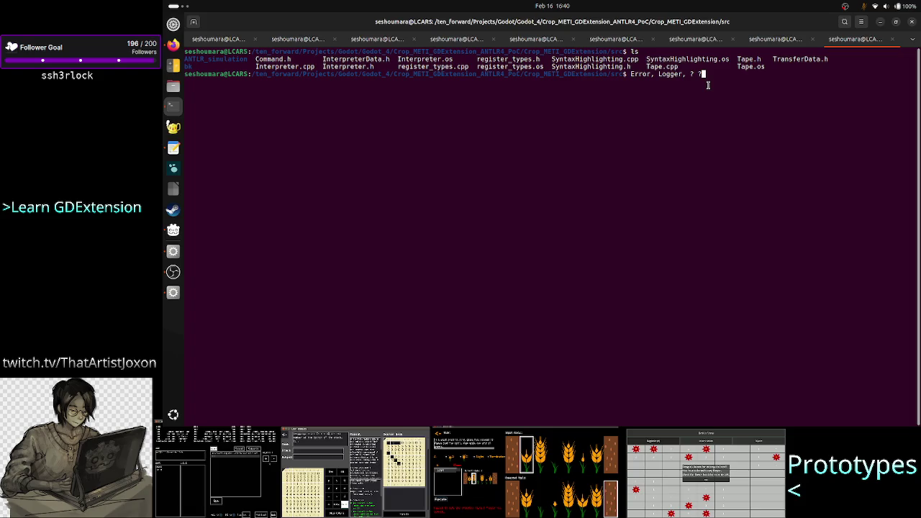
{"action": "key", "text": "BackSpace"}
{"action": "key", "text": "BackSpace"}
{"action": "key", "text": "BackSpace"}
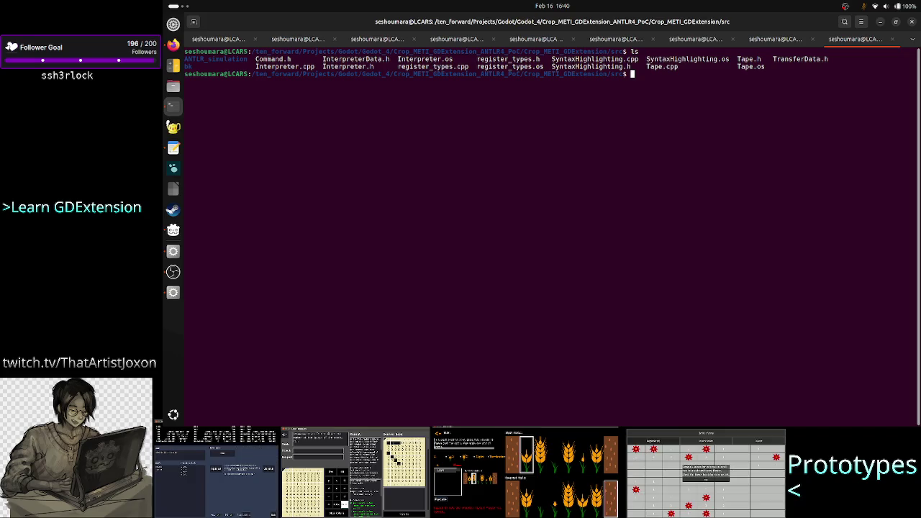
{"action": "key", "text": "alt+Tab"}
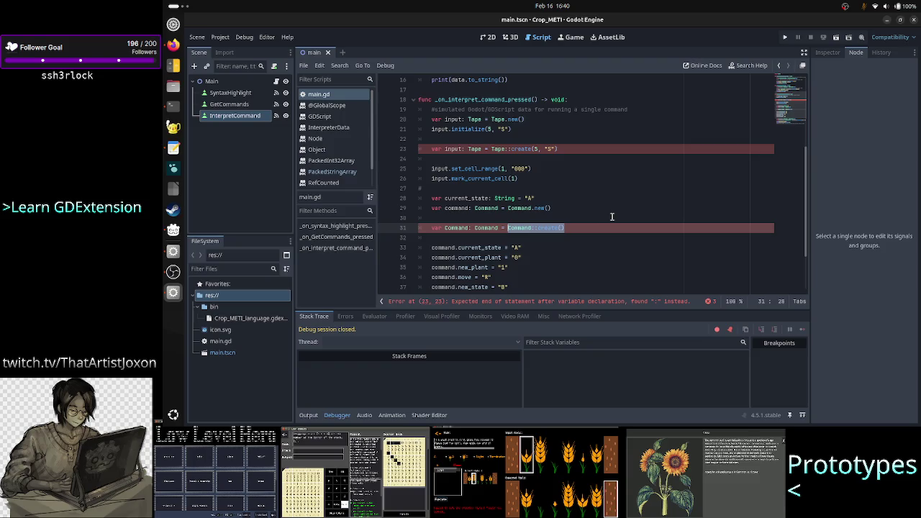
- Highlight Tape::create(5, "S") on line 23 and the Tape.new()/initialize lines 20–21 in main.gd
{"action": "left_click", "coordinate": [604, 228]}
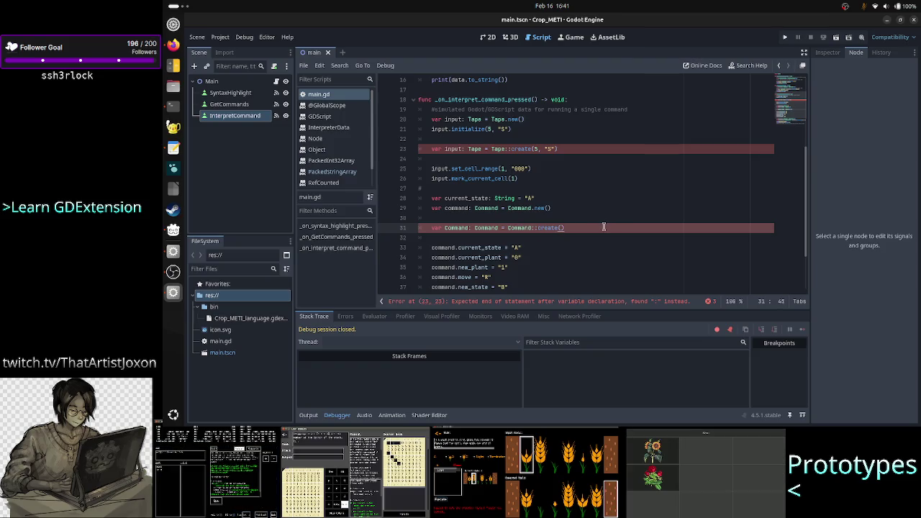
{"action": "double_click", "coordinate": [519, 149]}
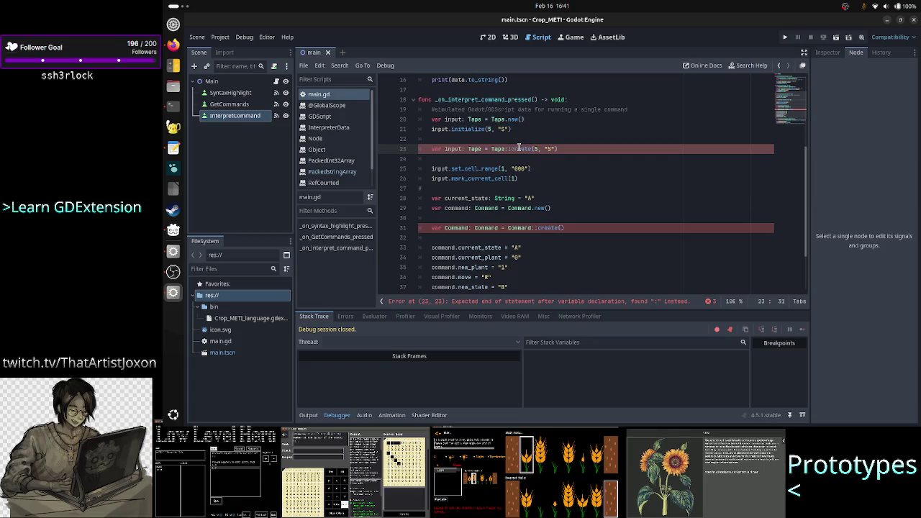
{"action": "left_click", "coordinate": [565, 149]}
{"action": "left_click_drag", "start_coordinate": [566, 148], "coordinate": [491, 148]}
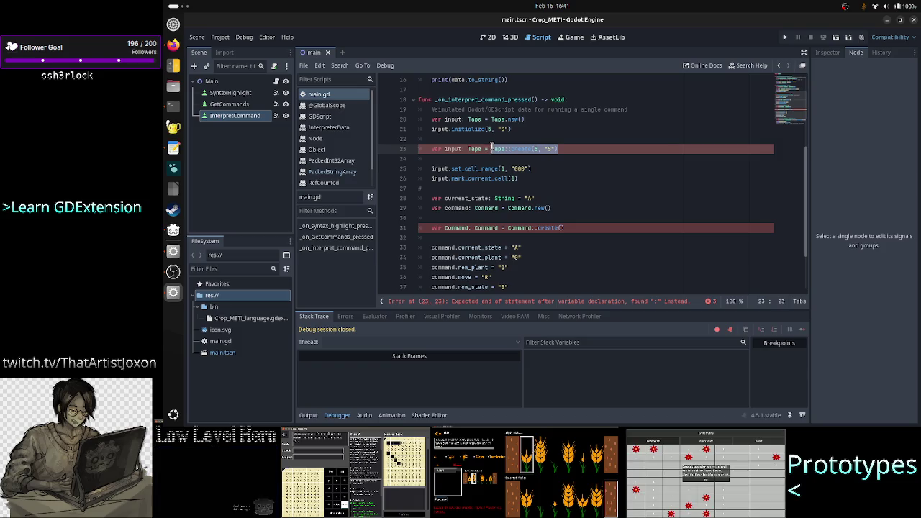
{"action": "mouse_move", "coordinate": [512, 129]}
{"action": "left_mouse_down"}
{"action": "mouse_move", "coordinate": [436, 129]}
{"action": "mouse_move", "coordinate": [431, 119]}
{"action": "left_mouse_up"}
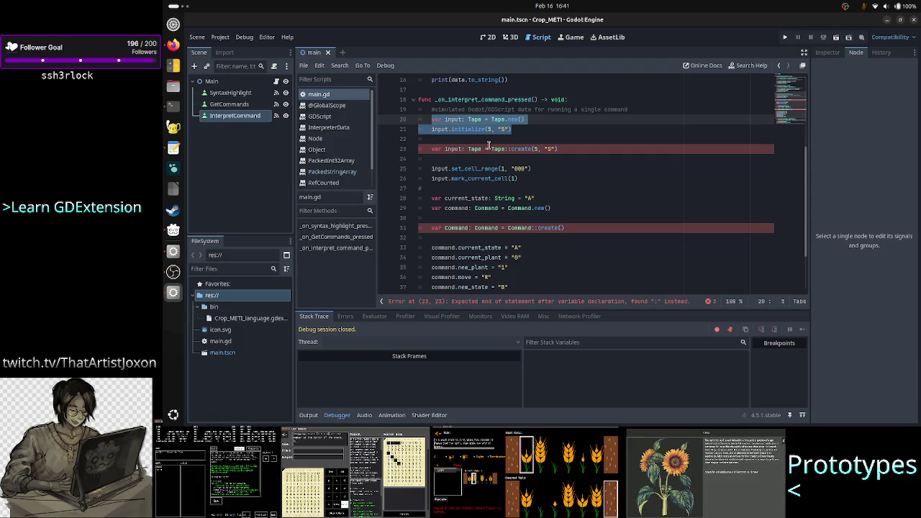
{"action": "double_click", "coordinate": [526, 149]}
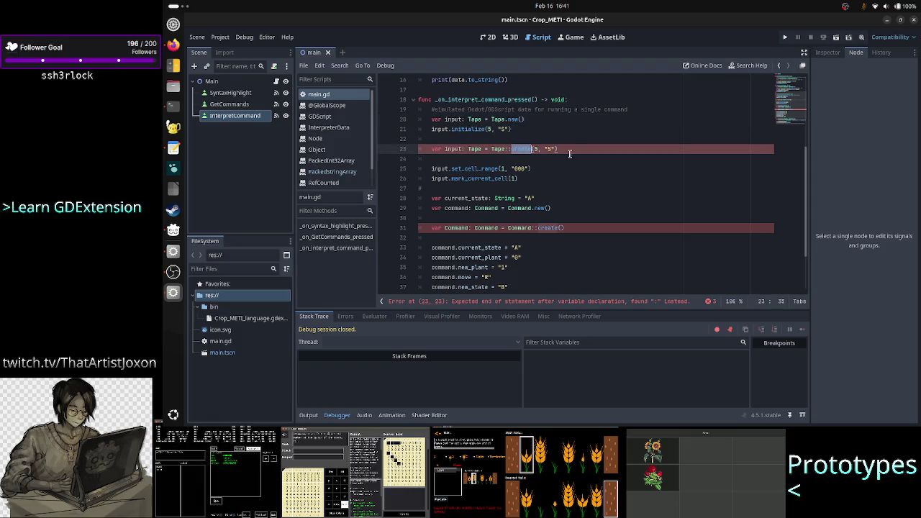
{"action": "left_click", "coordinate": [572, 150]}
{"action": "key", "text": "alt+Tab"}
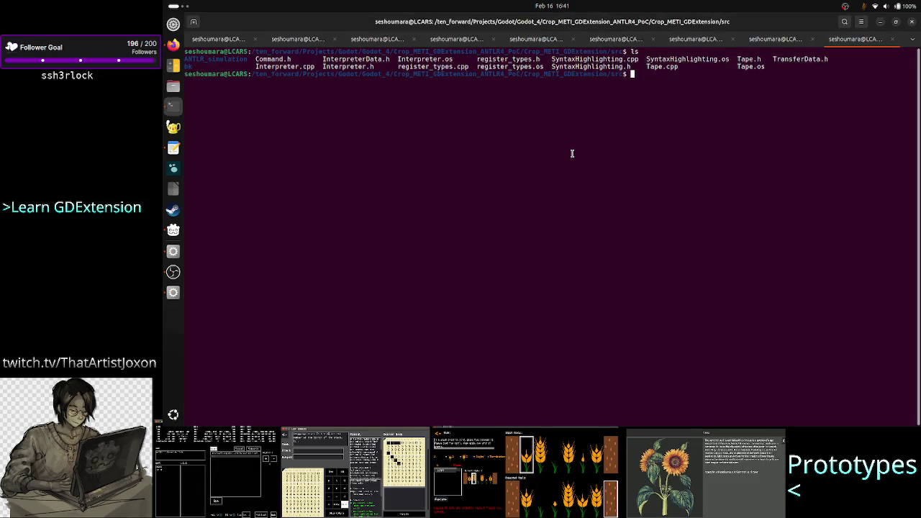
- Bring up the terminal tab with Vim showing Tape.cpp's to_string() beside TransferData.h and Tape.h
{"action": "left_click", "coordinate": [374, 39]}
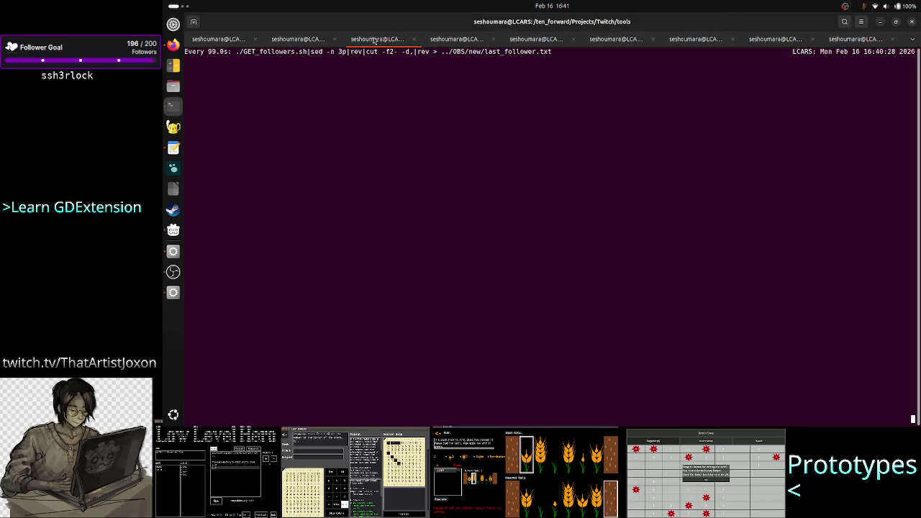
{"action": "left_click", "coordinate": [458, 39]}
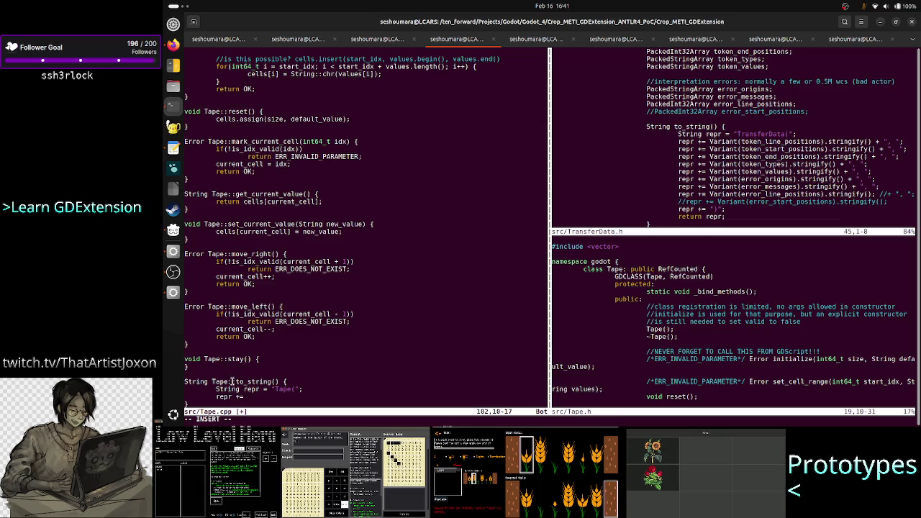
{"action": "left_click_drag", "start_coordinate": [231, 381], "coordinate": [275, 380]}
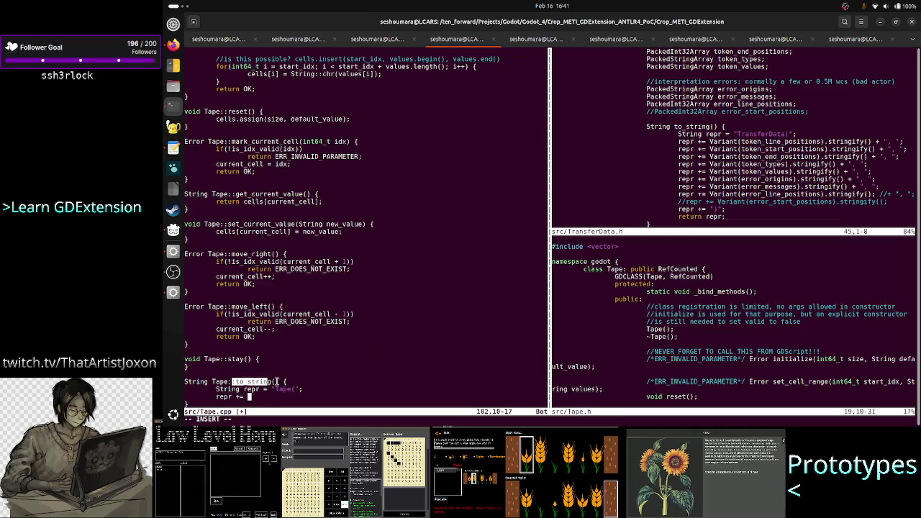
{"action": "left_click", "coordinate": [276, 382]}
{"action": "double_click", "coordinate": [254, 382]}
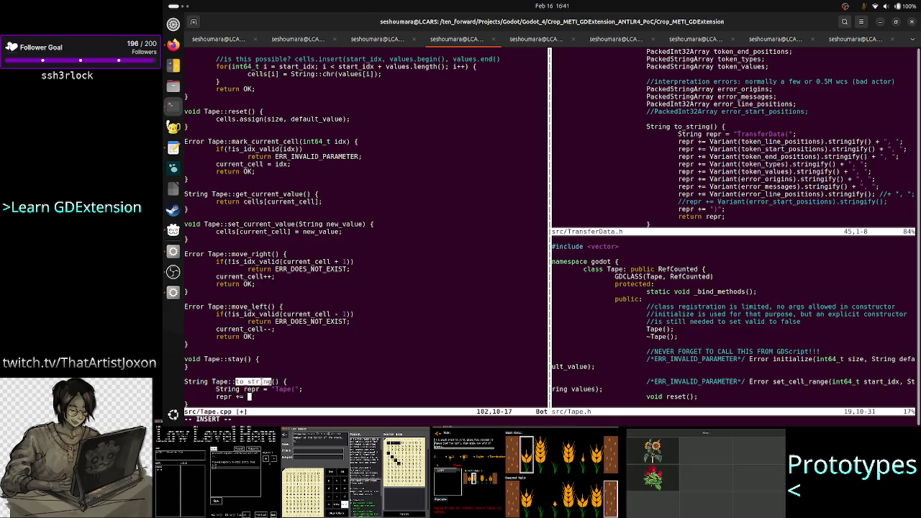
{"action": "left_click", "coordinate": [334, 368]}
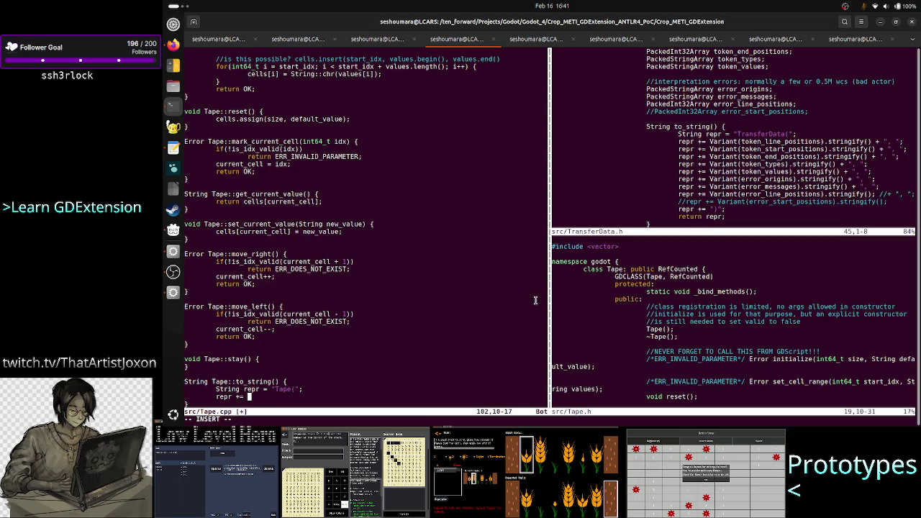
{"action": "key", "text": "BackSpace"}
{"action": "key", "text": "BackSpace"}
{"action": "key", "text": "BackSpace"}
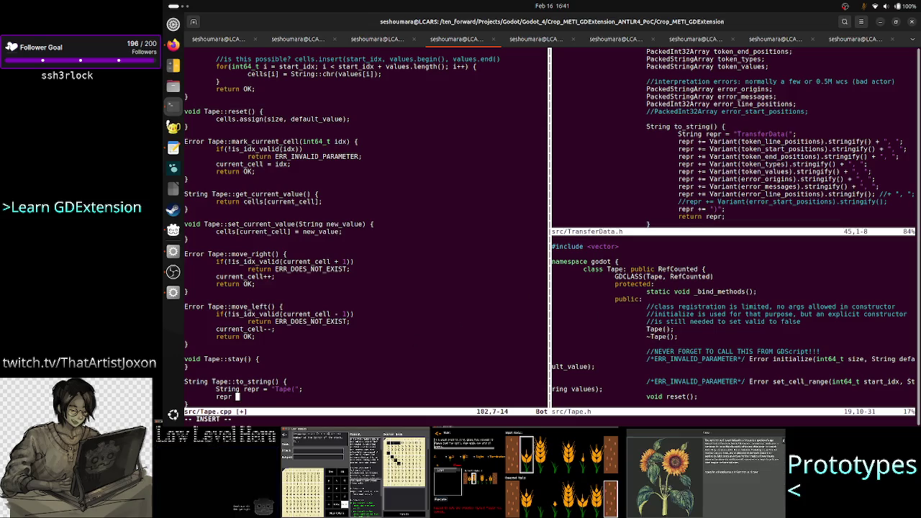
{"action": "key", "text": "Escape"}
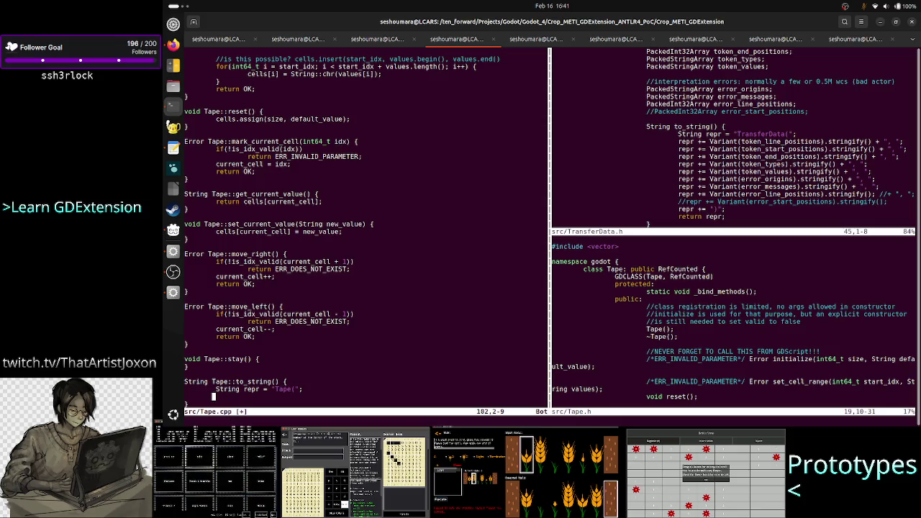
{"action": "left_click", "coordinate": [672, 336]}
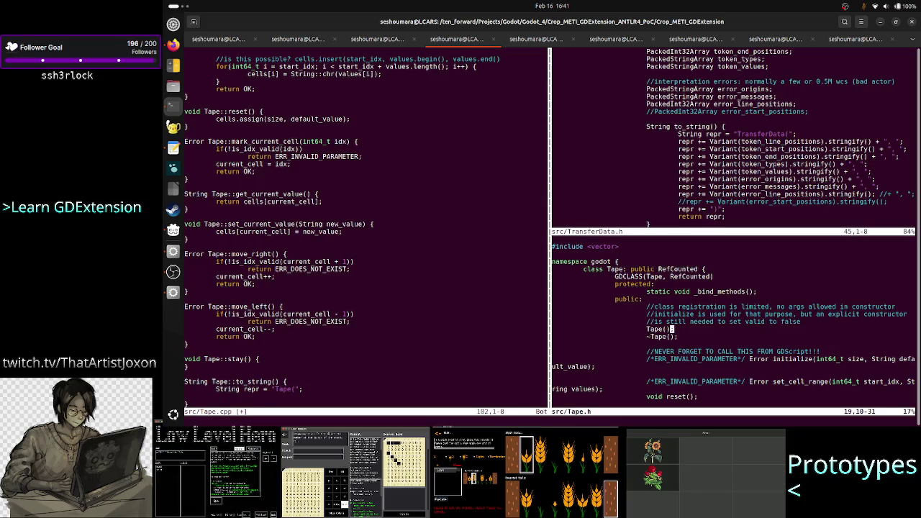
{"action": "key", "text": "j"}
{"action": "key", "text": "j"}
{"action": "key", "text": "j"}
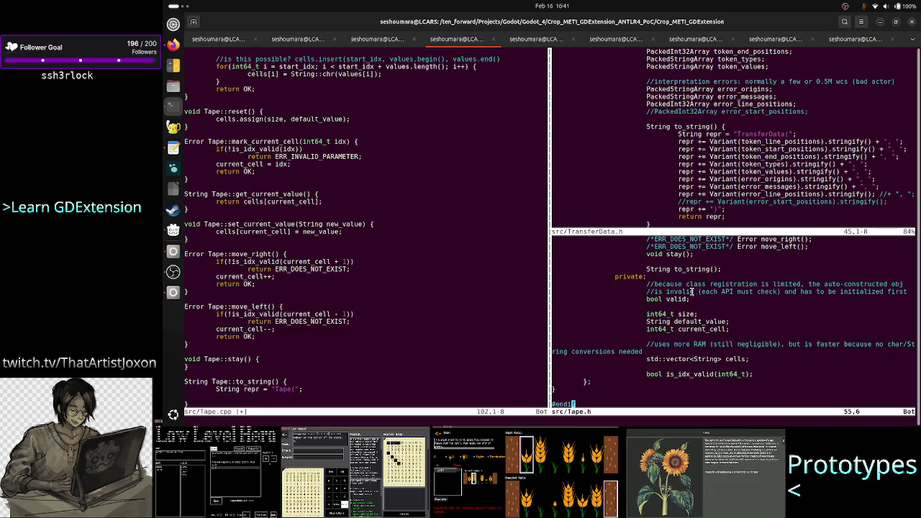
{"action": "double_click", "coordinate": [677, 299]}
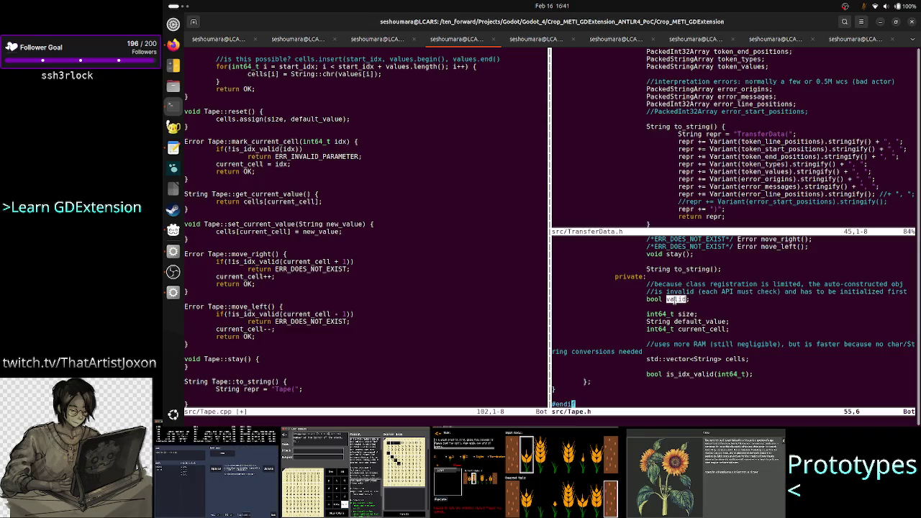
{"action": "left_click", "coordinate": [680, 300]}
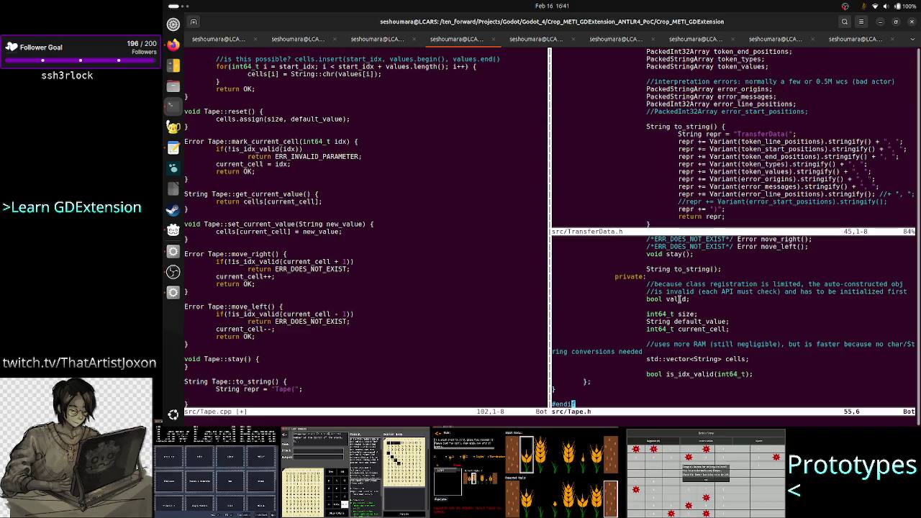
{"action": "double_click", "coordinate": [680, 299]}
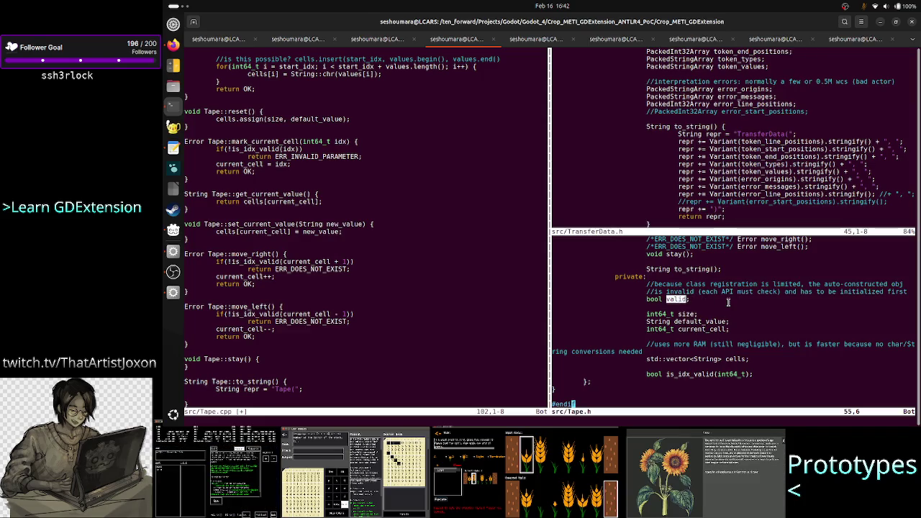
{"action": "left_click", "coordinate": [729, 301]}
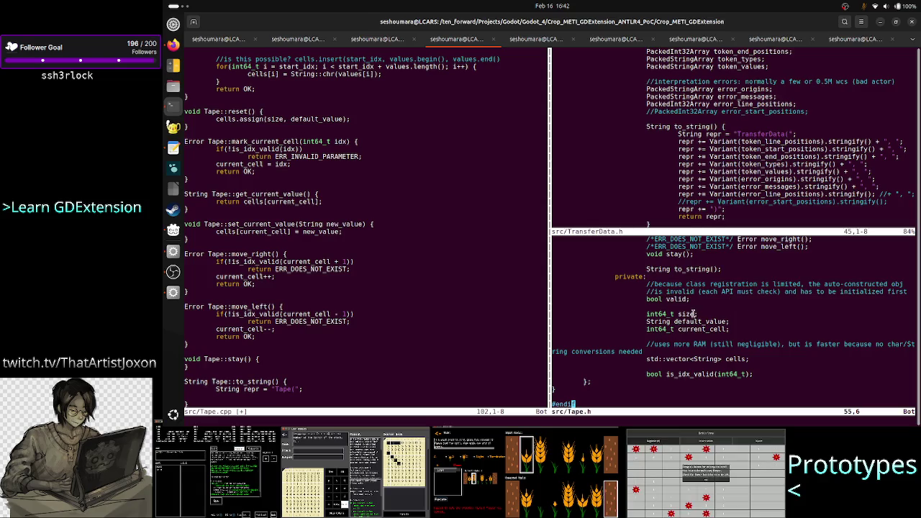
{"action": "double_click", "coordinate": [687, 314]}
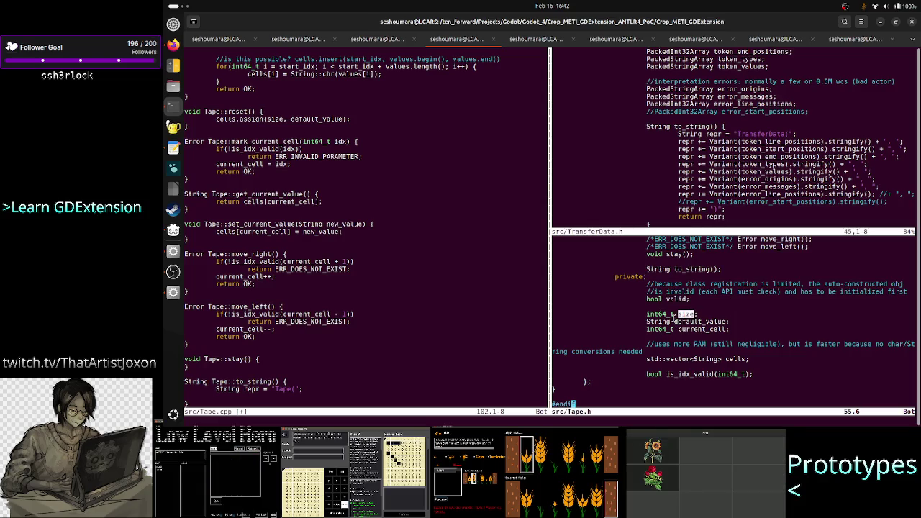
{"action": "left_click", "coordinate": [456, 345]}
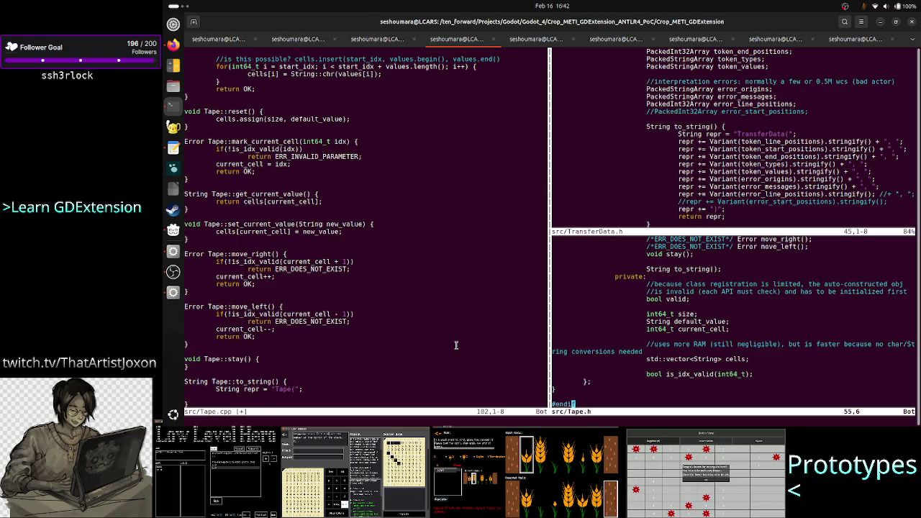
{"action": "key", "text": "i"}
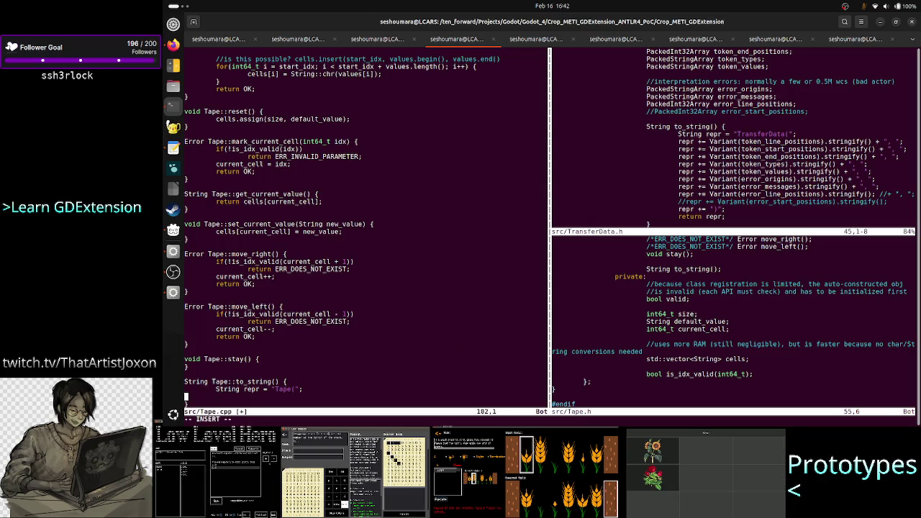
{"action": "key", "text": "Tab"}
{"action": "type", "text": "S"}
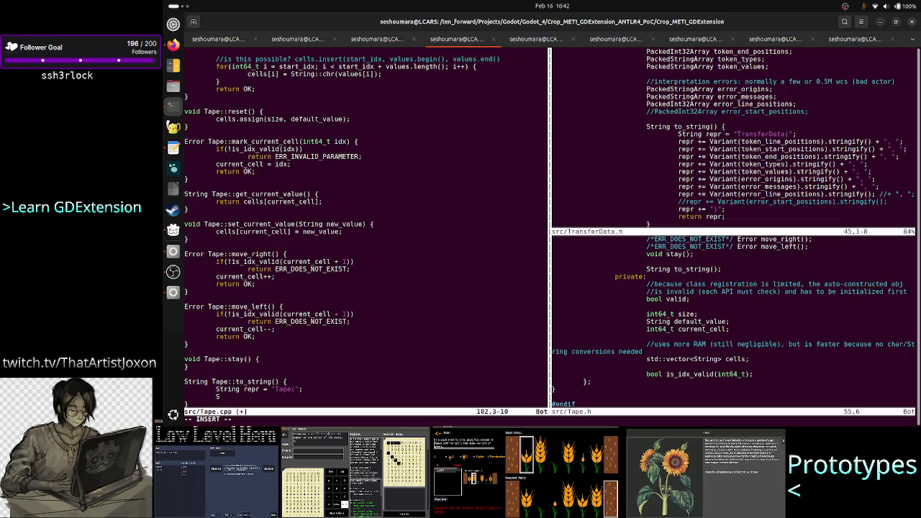
{"action": "key", "text": "BackSpace"}
{"action": "type", "text": "repr +="}
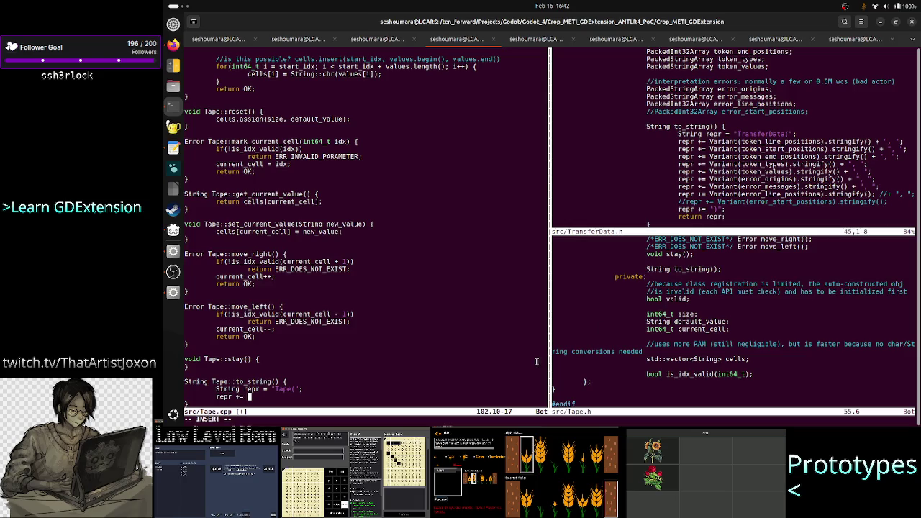
{"action": "double_click", "coordinate": [223, 389]}
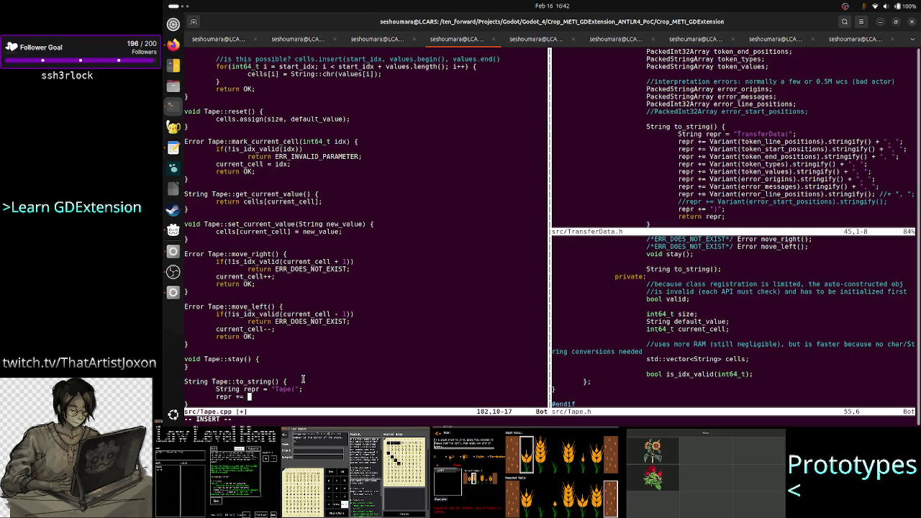
{"action": "left_click", "coordinate": [218, 389]}
{"action": "double_click", "coordinate": [218, 389]}
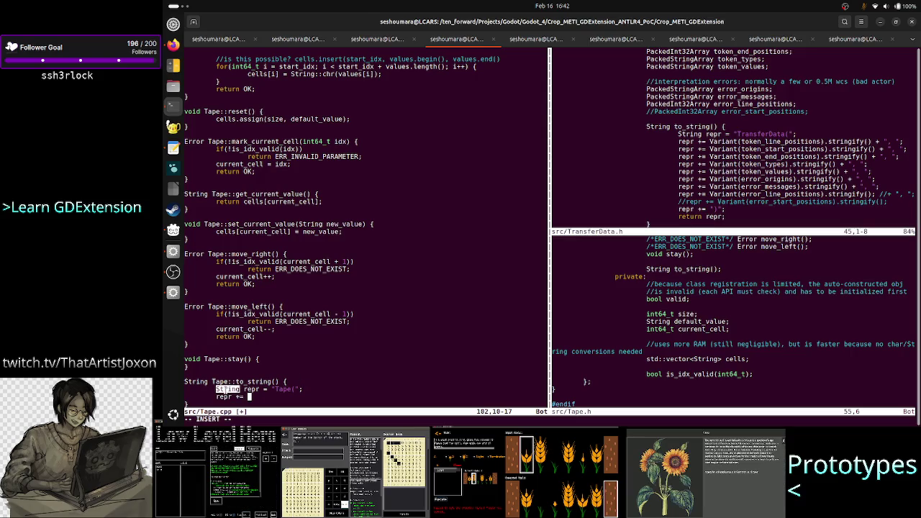
{"action": "double_click", "coordinate": [226, 389]}
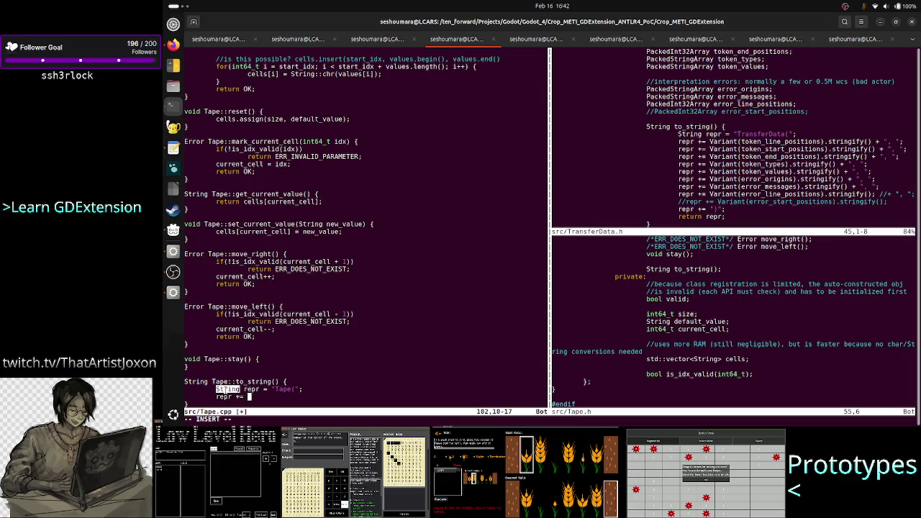
{"action": "left_click", "coordinate": [229, 390]}
{"action": "double_click", "coordinate": [229, 390]}
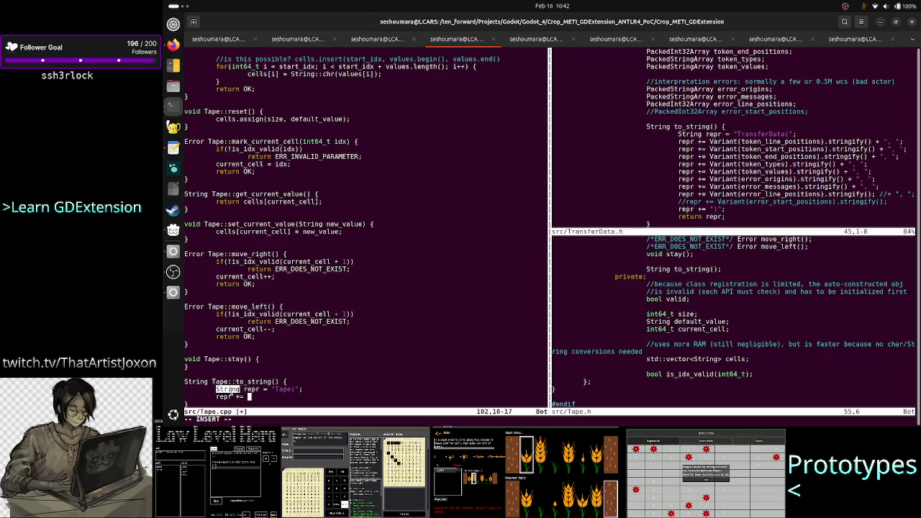
{"action": "left_click", "coordinate": [301, 399]}
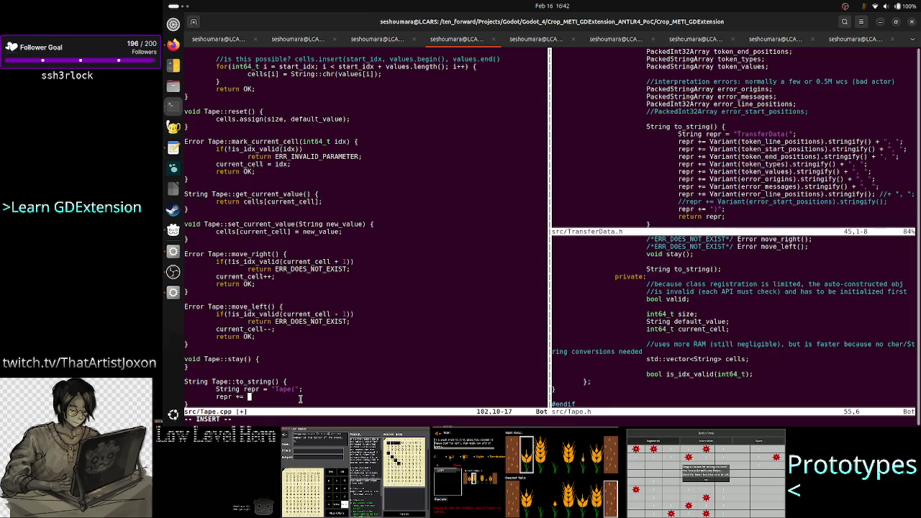
{"action": "double_click", "coordinate": [230, 389]}
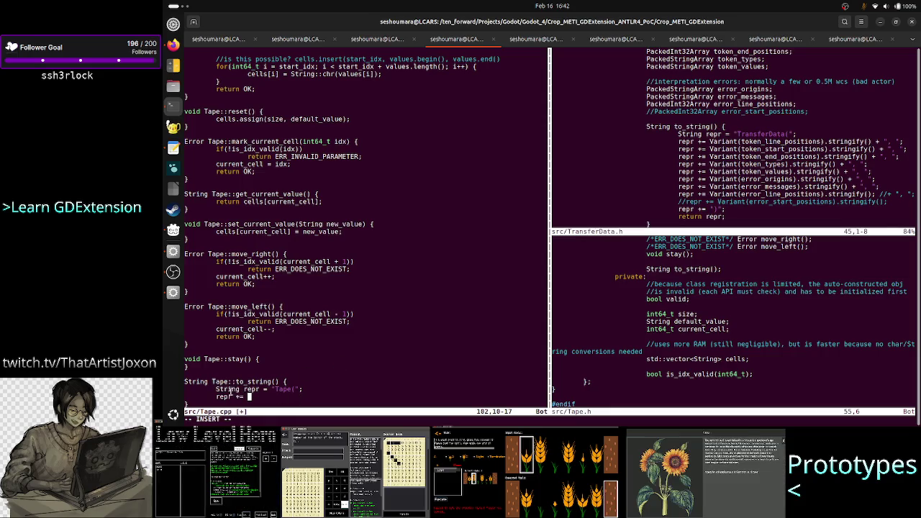
{"action": "left_click", "coordinate": [367, 380]}
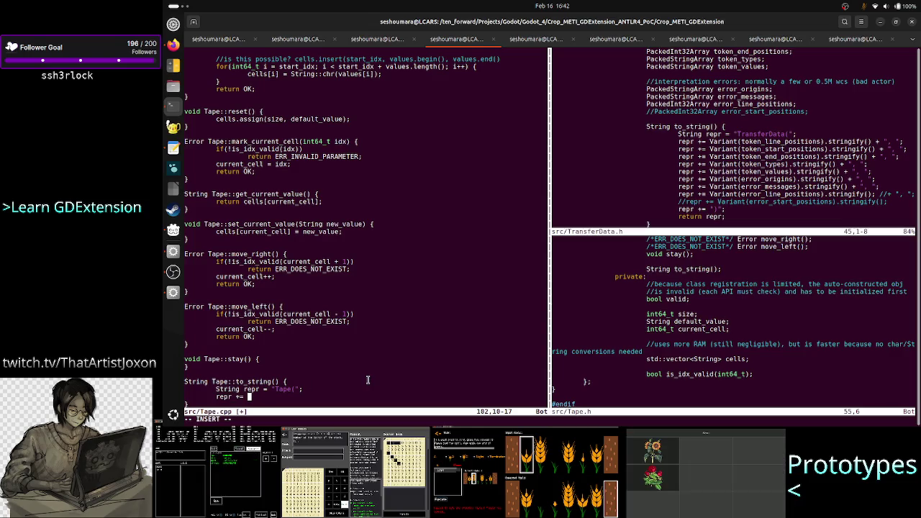
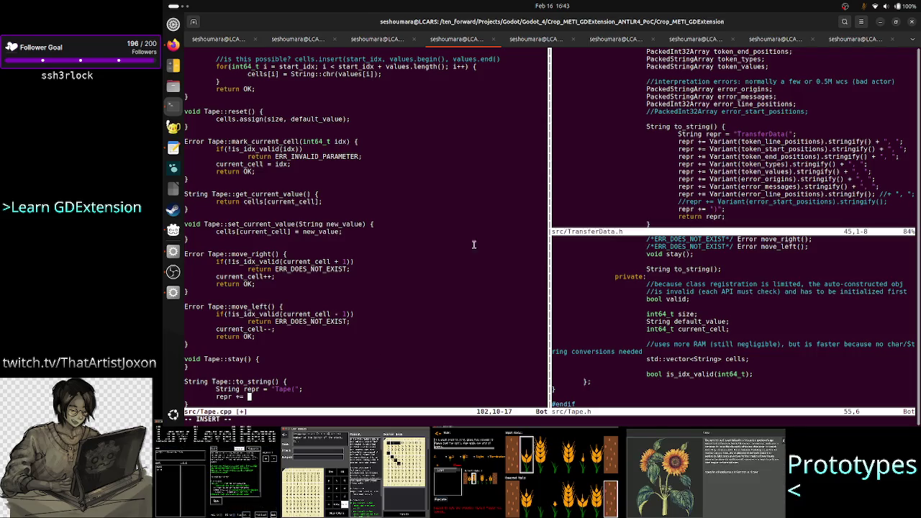
- Switch to the shell tab in the src folder and list its files with ls
{"action": "left_click", "coordinate": [869, 39]}
{"action": "type", "text": "ls"}
{"action": "key", "text": "Return"}
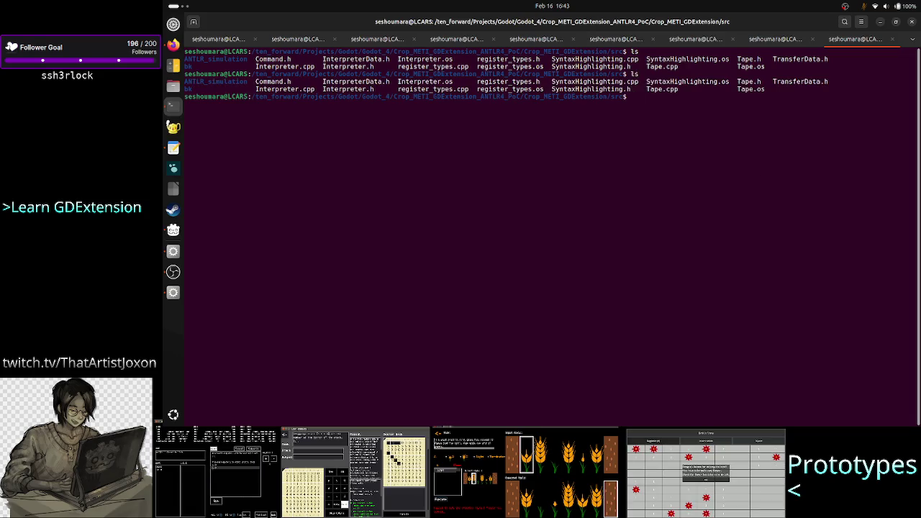
- Page through Command.h in less, then quit the viewer
{"action": "type", "text": "le"}
{"action": "type", "text": "To"}
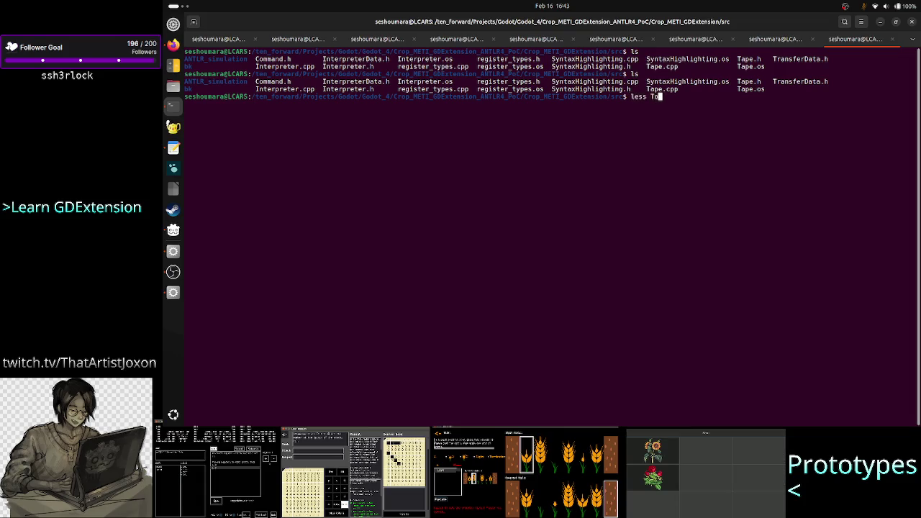
{"action": "key", "text": "BackSpace"}
{"action": "key", "text": "BackSpace"}
{"action": "type", "text": "C"}
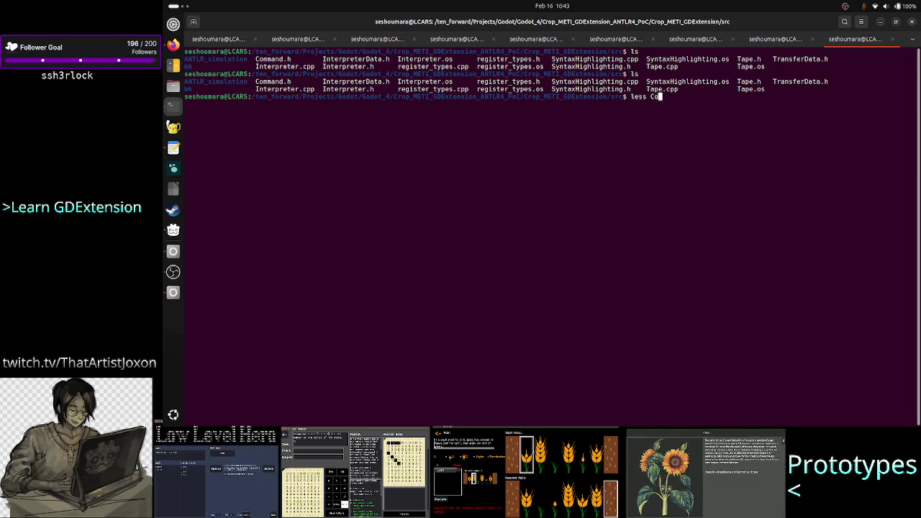
{"action": "key", "text": "Tab"}
{"action": "key", "text": "Return"}
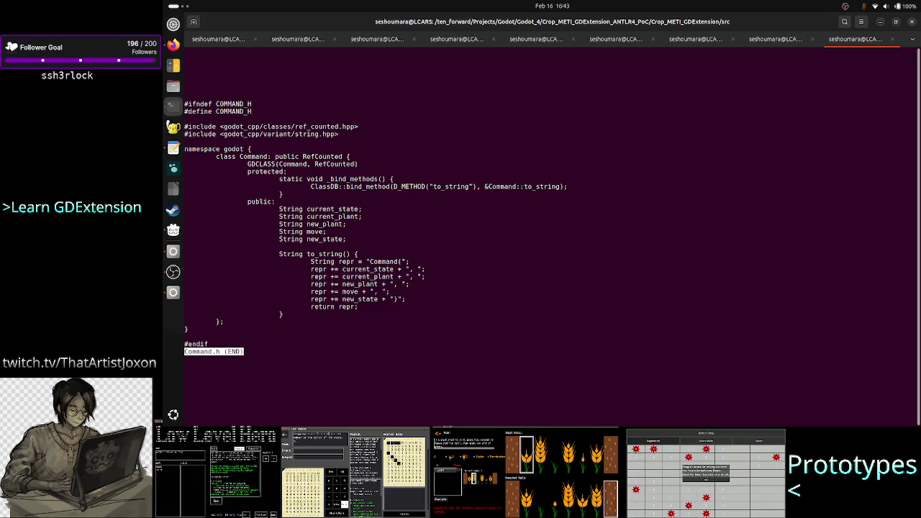
{"action": "key", "text": "q"}
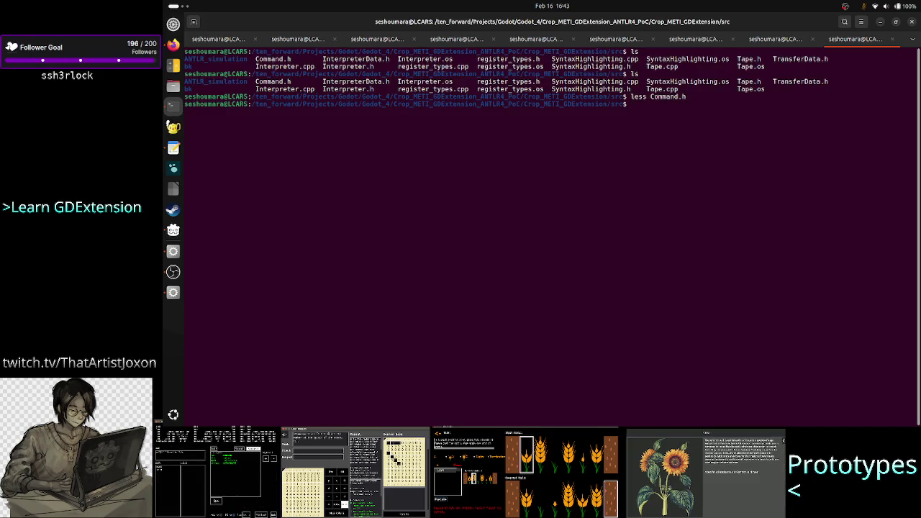
- Read InterpreterData.h and then Interpreter.h in less
{"action": "type", "text": "less I"}
{"action": "key", "text": "Tab"}
{"action": "type", "text": "D"}
{"action": "key", "text": "Tab"}
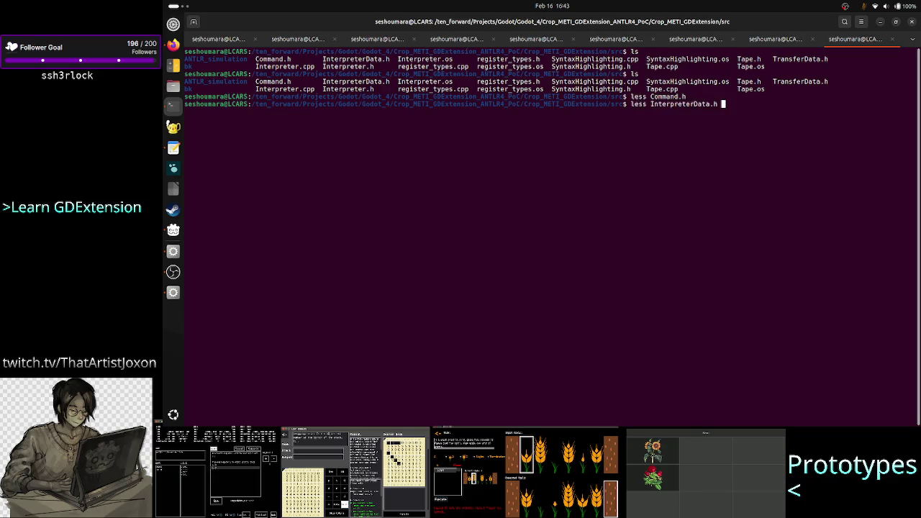
{"action": "key", "text": "Return"}
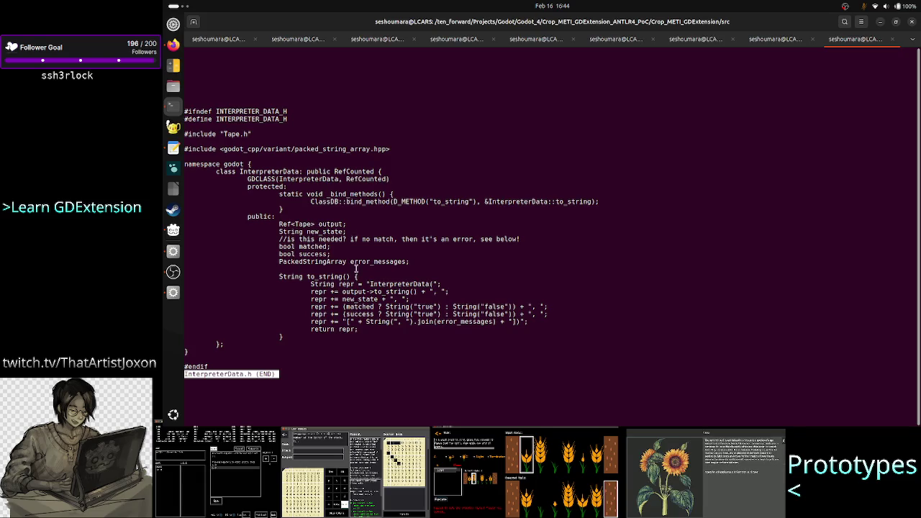
{"action": "type", "text": "q"}
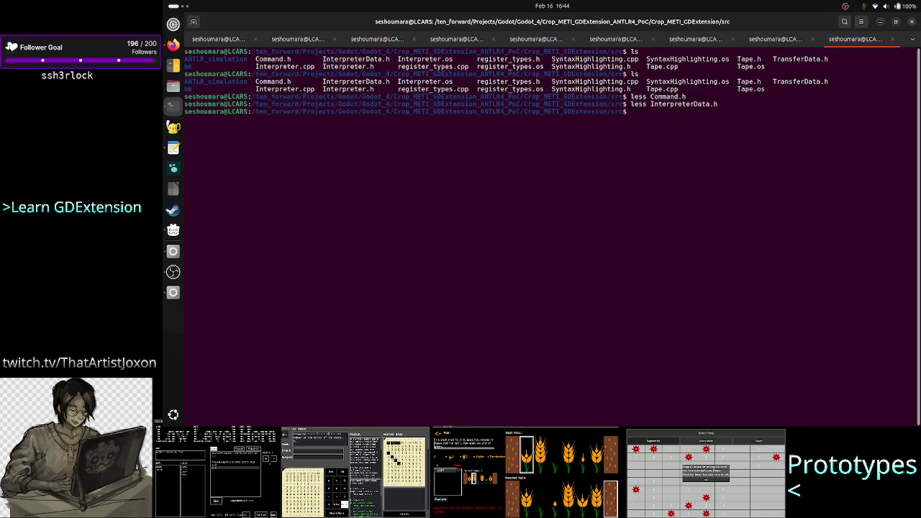
{"action": "type", "text": "less "}
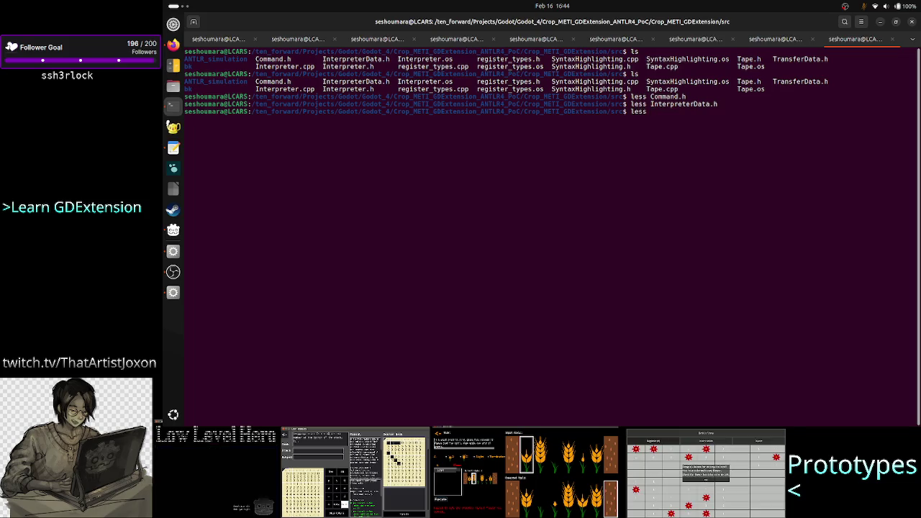
{"action": "type", "text": "Interpreter"}
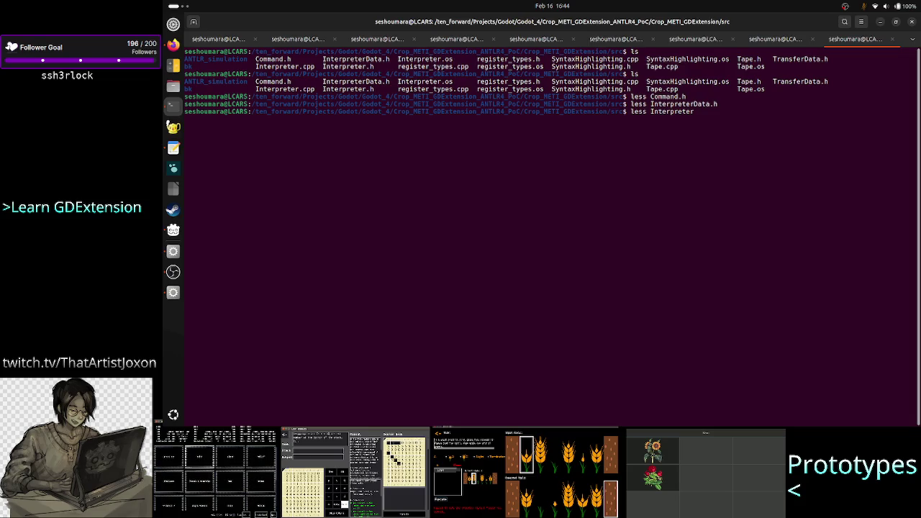
{"action": "type", "text": ".h"}
{"action": "key", "text": "Return"}
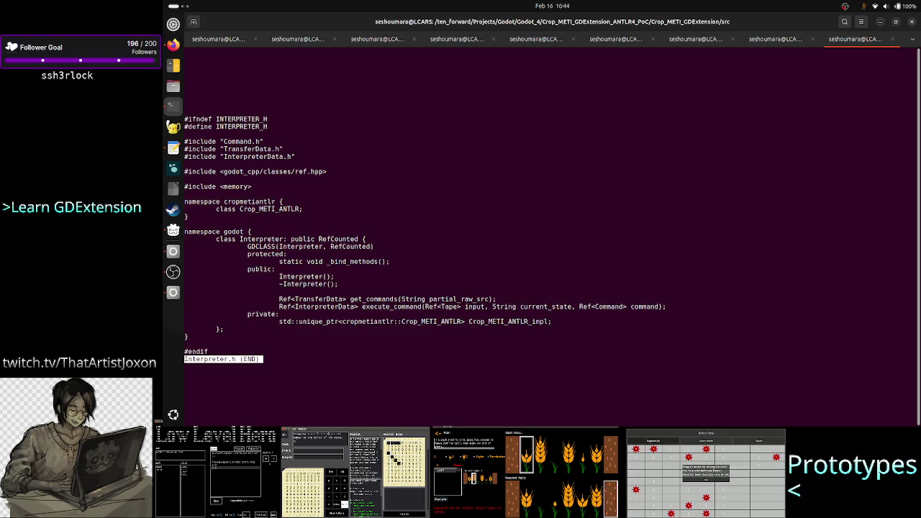
- Read SyntaxHighlighting.h and TransferData.h in less, then quit the pager
{"action": "type", "text": "q"}
{"action": "type", "text": "less "}
{"action": "type", "text": "S"}
{"action": "key", "text": "Tab"}
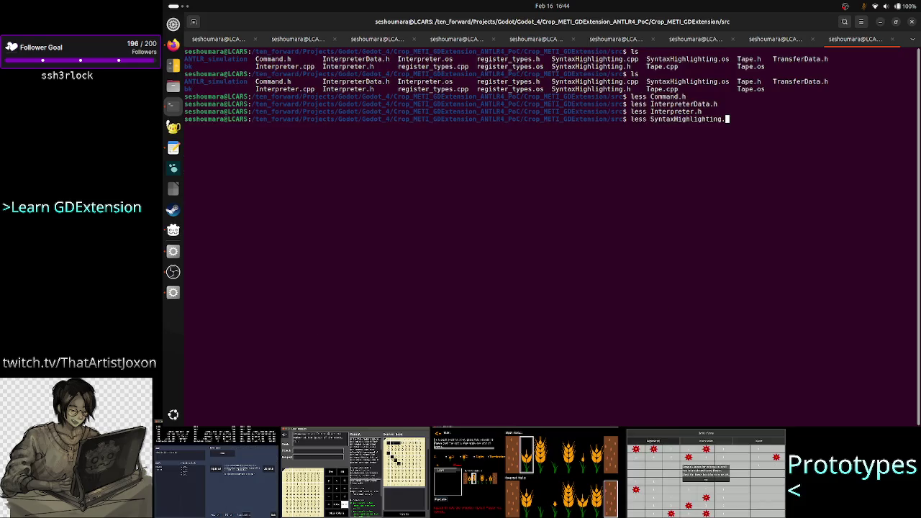
{"action": "type", "text": "h"}
{"action": "key", "text": "Return"}
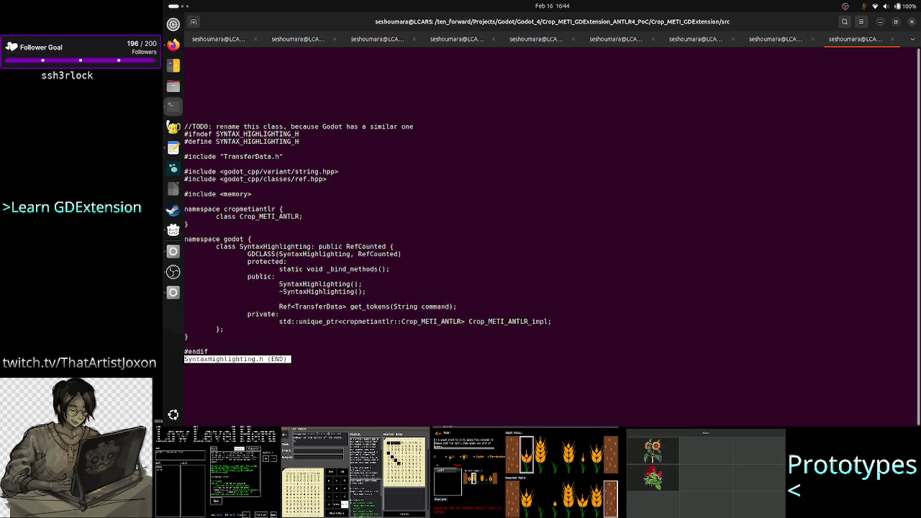
{"action": "type", "text": "q"}
{"action": "type", "text": "less "}
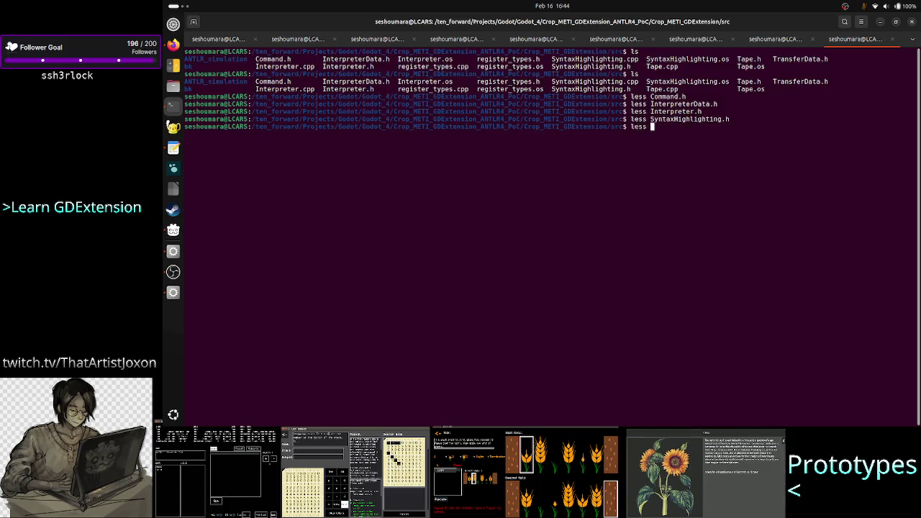
{"action": "type", "text": "Tr"}
{"action": "key", "text": "Tab"}
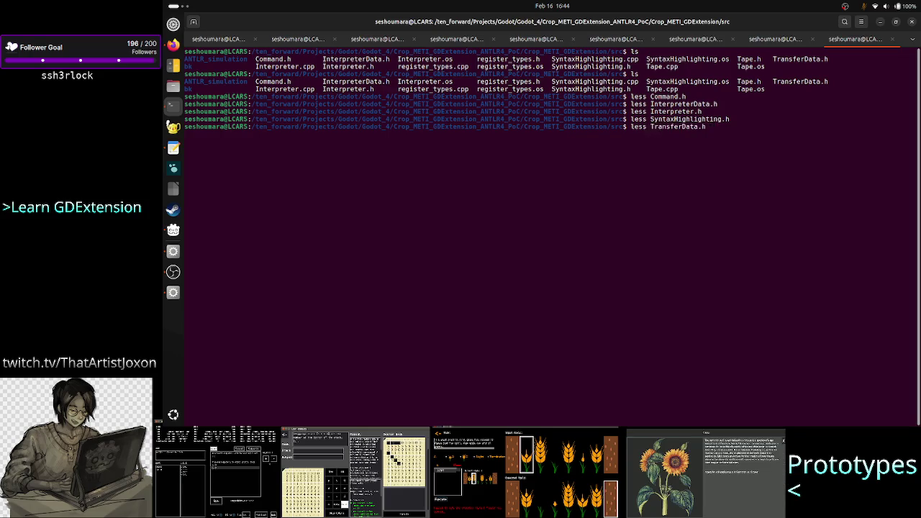
{"action": "key", "text": "Return"}
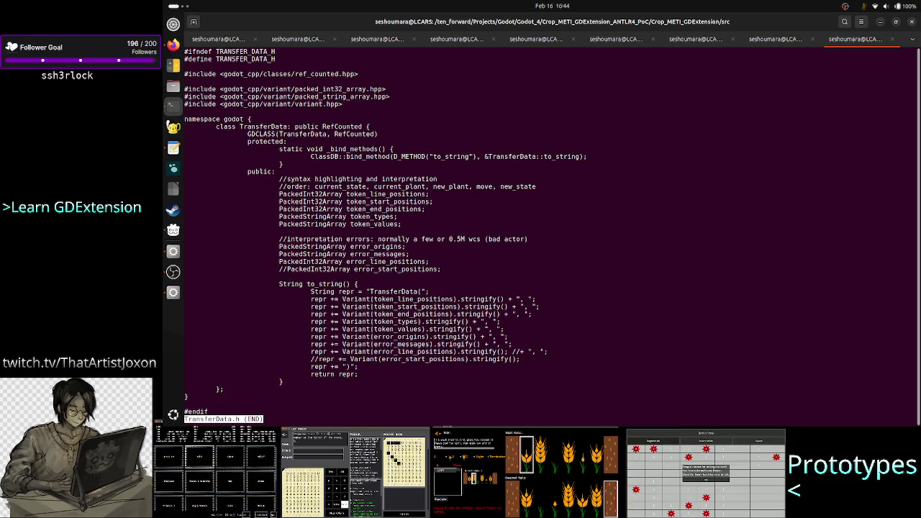
{"action": "key", "text": "q"}
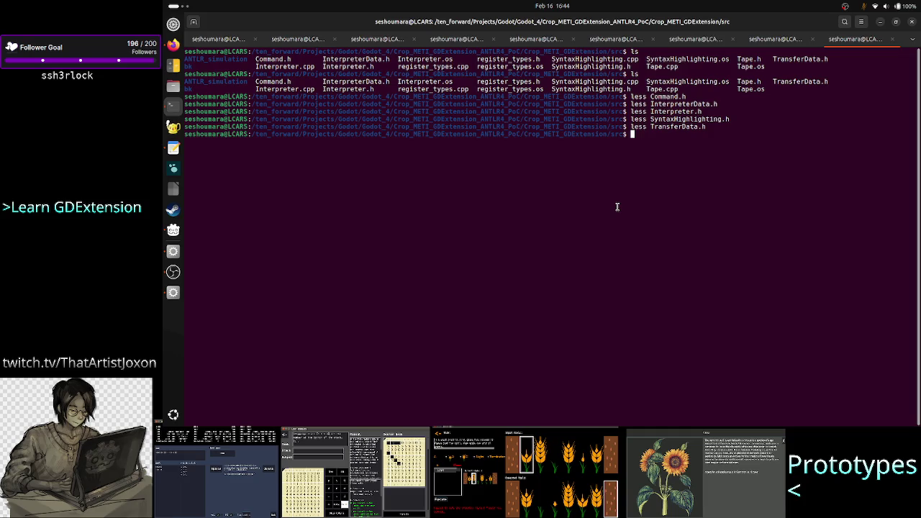
- Move up to the Crop_METI_GDExtension root and list its contents
{"action": "type", "text": "cd .."}
{"action": "key", "text": "Return"}
{"action": "type", "text": "ls"}
{"action": "key", "text": "Return"}
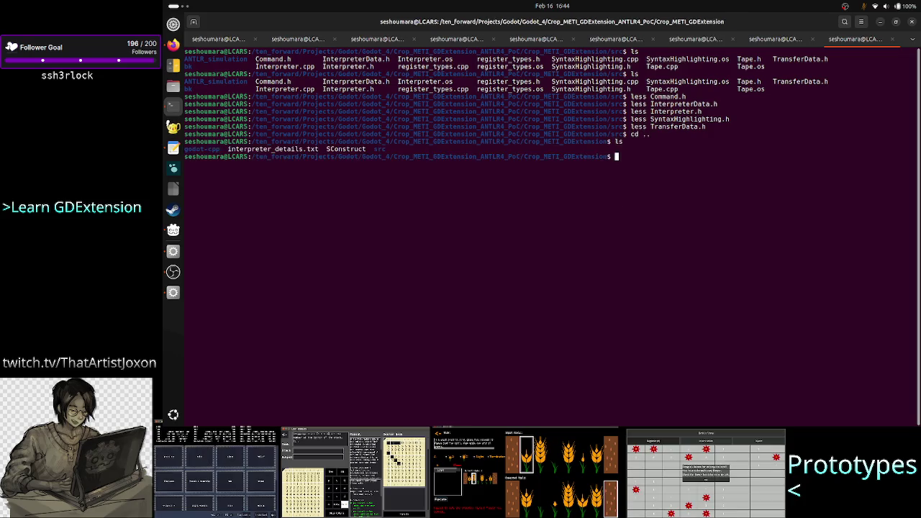
- Go up a level, re-enter Crop_METI_GDExtension, then descend into godot-cpp, listing each folder
{"action": "type", "text": "cd .."}
{"action": "key", "text": "Return"}
{"action": "type", "text": "cd "}
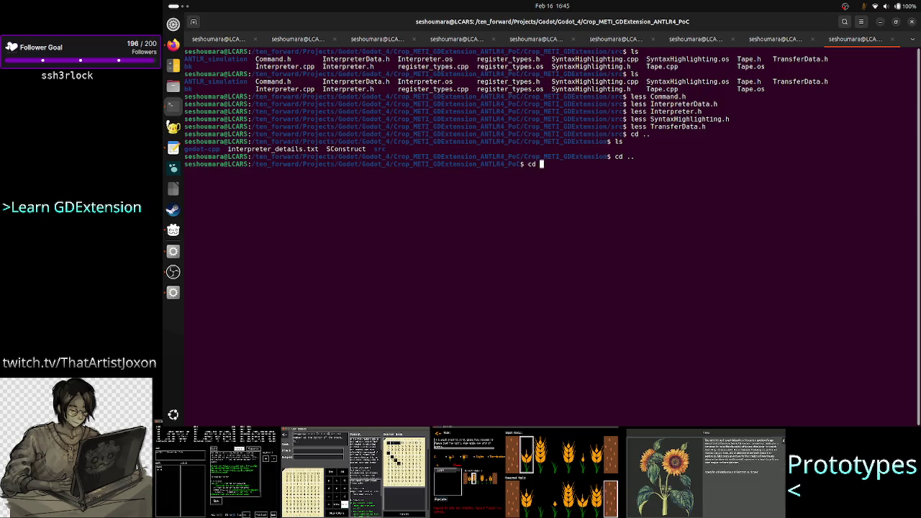
{"action": "type", "text": "Crop_METI_G"}
{"action": "key", "text": "Tab"}
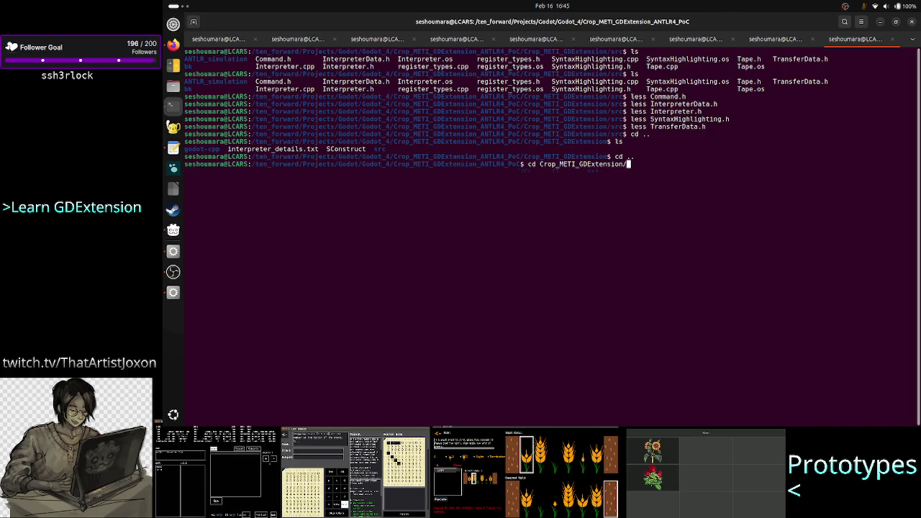
{"action": "key", "text": "Return"}
{"action": "type", "text": "ls"}
{"action": "key", "text": "Return"}
{"action": "type", "text": "cd godot-cpp/"}
{"action": "key", "text": "Tab"}
{"action": "key", "text": "Return"}
{"action": "type", "text": "ls"}
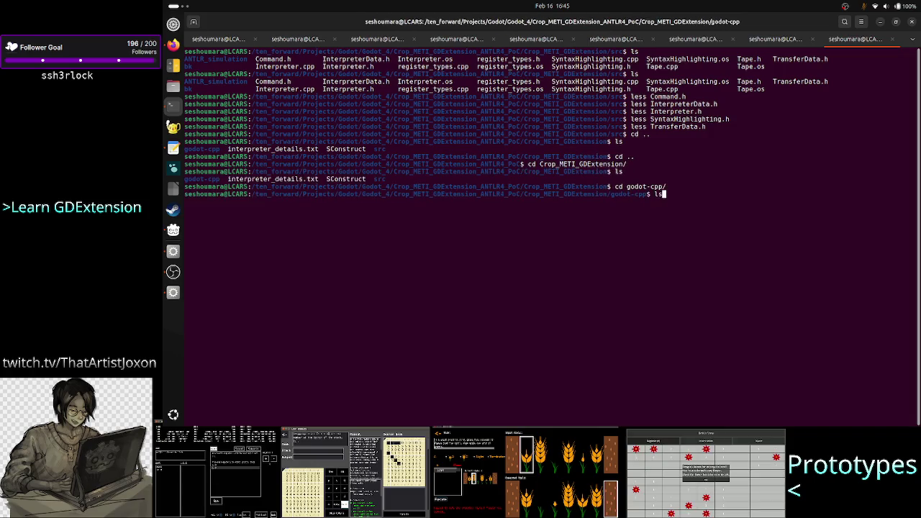
{"action": "key", "text": "Return"}
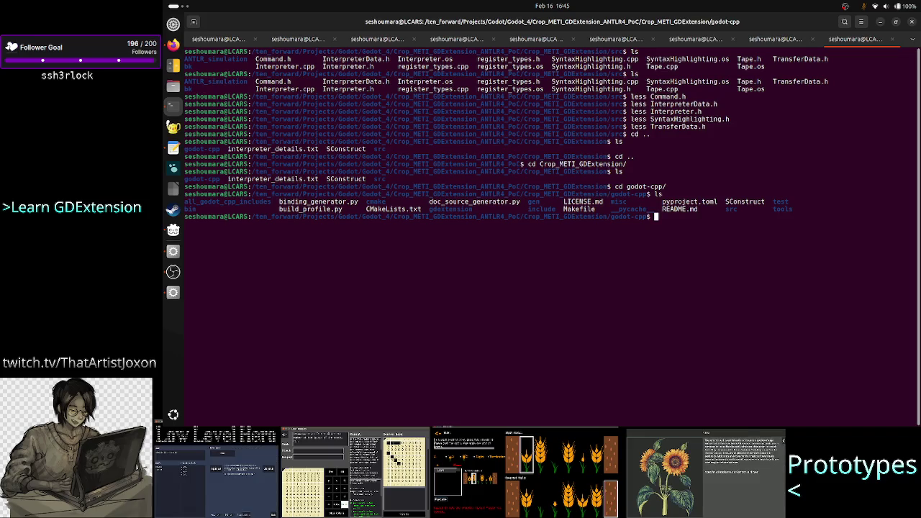
- Descend into all_godot_cpp_includes/variant, list the headers, and open string.hpp in less
{"action": "type", "text": "cd a"}
{"action": "key", "text": "Tab"}
{"action": "key", "text": "Return"}
{"action": "type", "text": "ls"}
{"action": "key", "text": "Return"}
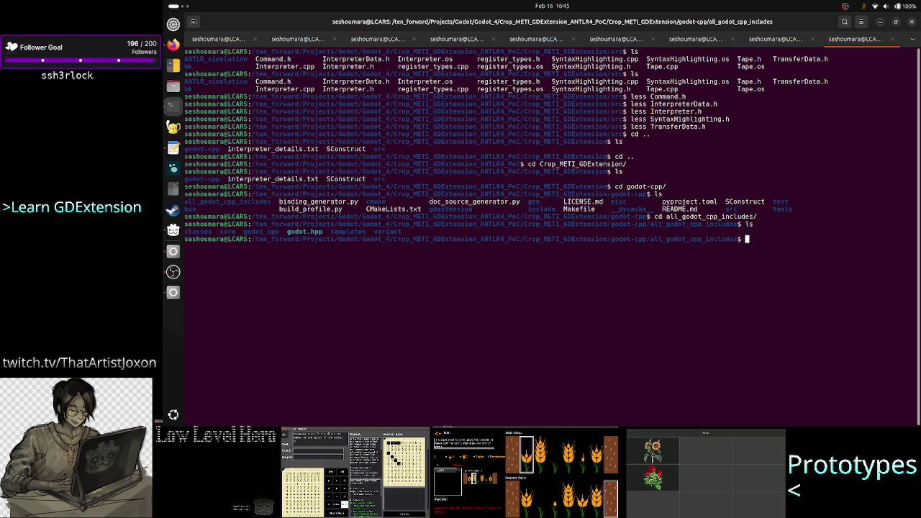
{"action": "type", "text": "cd"}
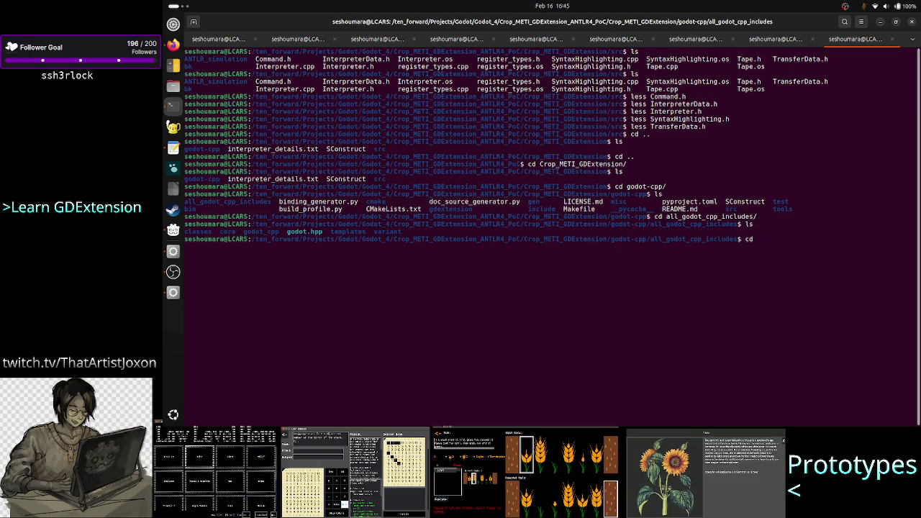
{"action": "key", "text": "BackSpace"}
{"action": "key", "text": "BackSpace"}
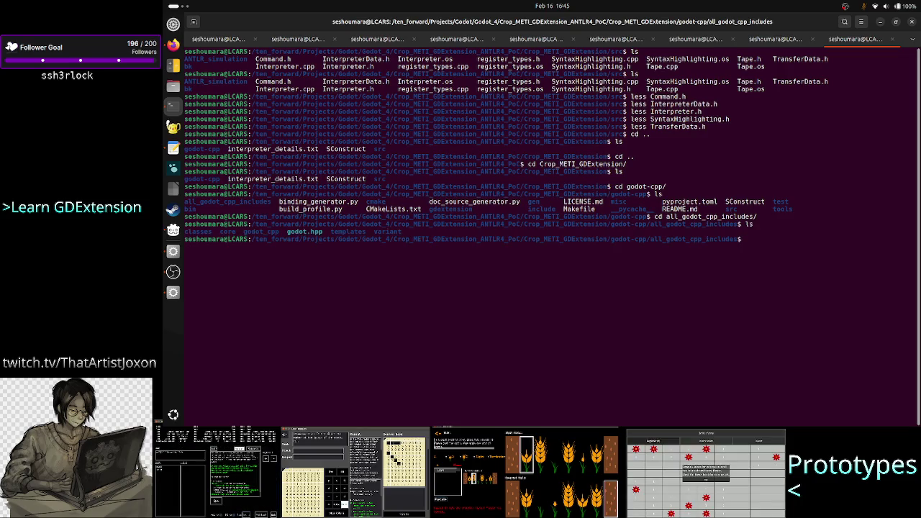
{"action": "type", "text": "cd variant/"}
{"action": "key", "text": "Return"}
{"action": "type", "text": "ls"}
{"action": "key", "text": "Return"}
{"action": "type", "text": "less s"}
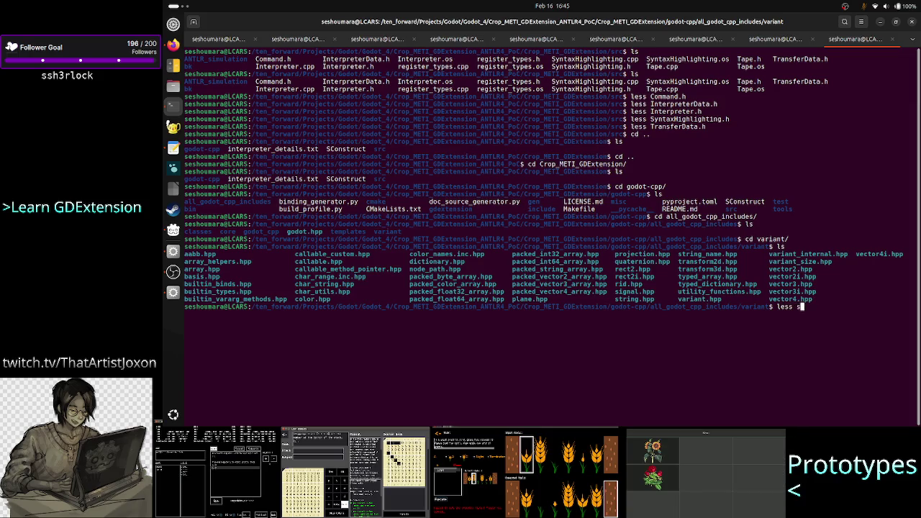
{"action": "type", "text": "tring.hpp"}
{"action": "key", "text": "Return"}
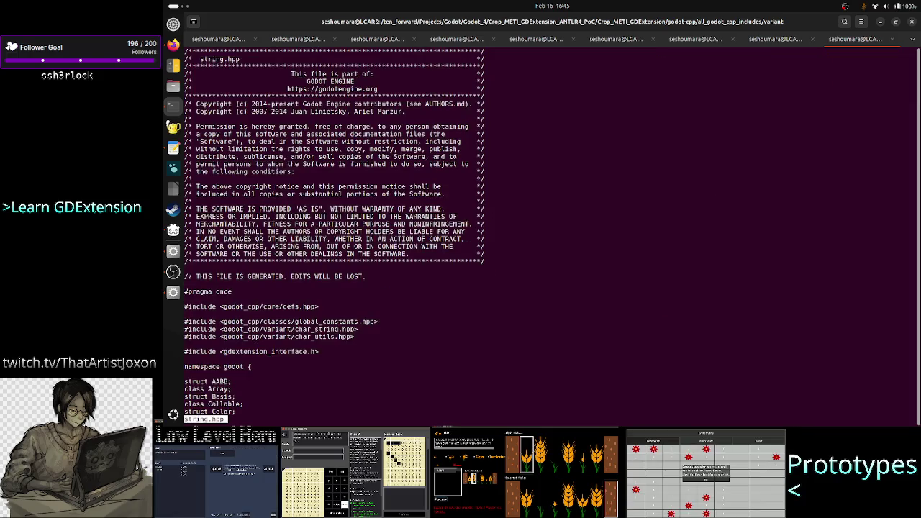
- Scroll string.hpp to the String and StringName constructors, mark them, then continue to methods like split and join
{"action": "scroll", "coordinate": [503, 264], "scroll_direction": "down", "scroll_amount": 20}
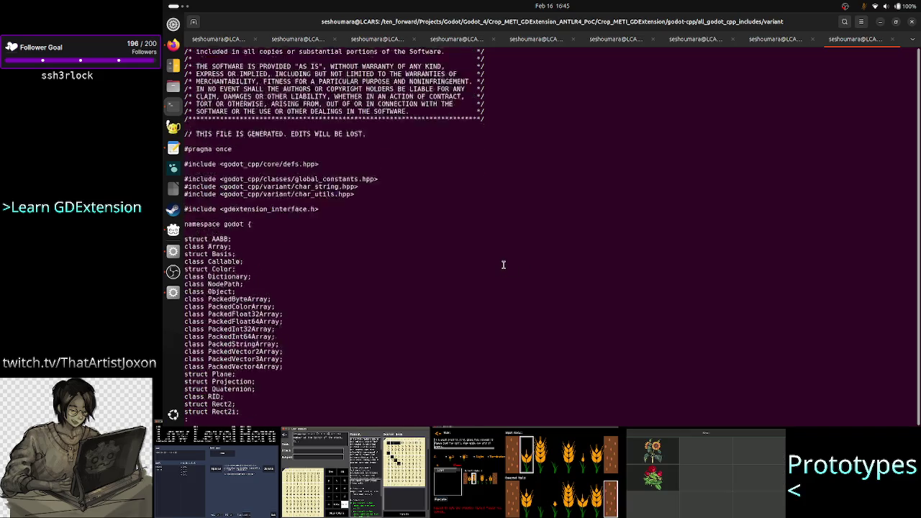
{"action": "scroll", "coordinate": [503, 264], "scroll_direction": "down", "scroll_amount": 20}
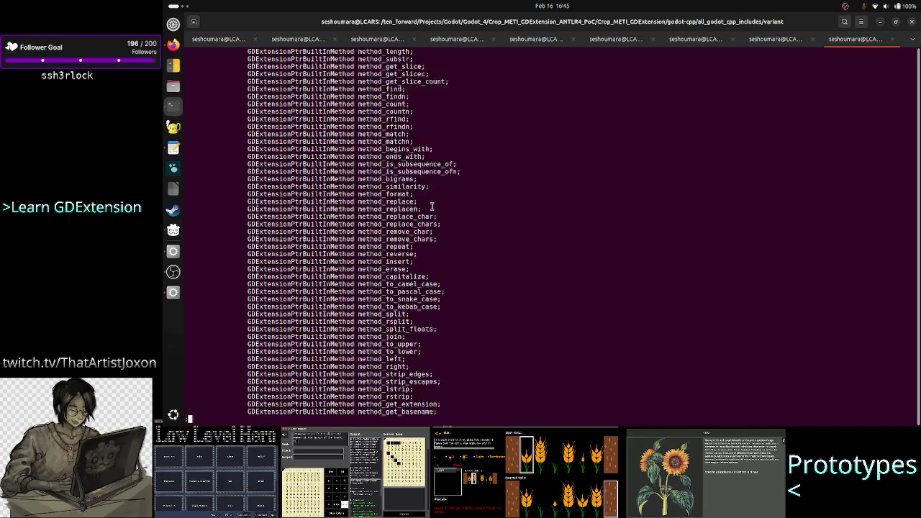
{"action": "scroll", "coordinate": [432, 206], "scroll_direction": "down", "scroll_amount": 15}
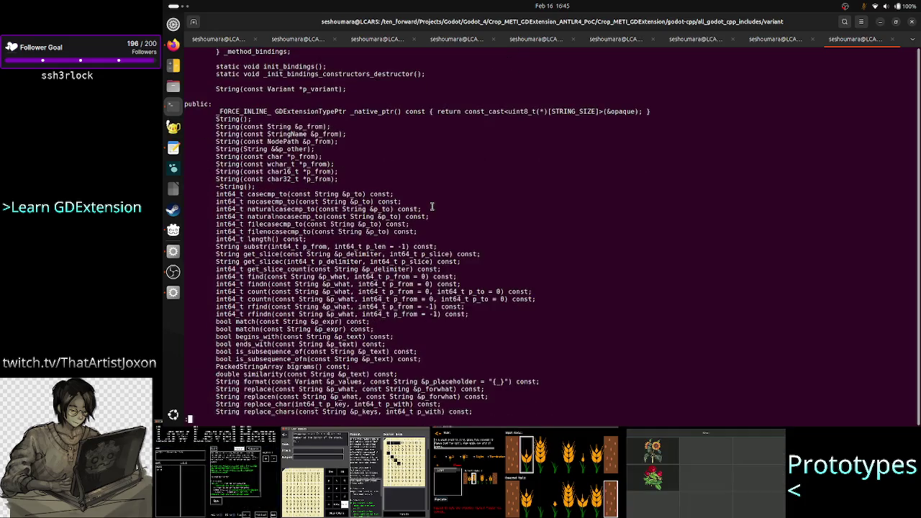
{"action": "mouse_move", "coordinate": [237, 127]}
{"action": "left_mouse_down"}
{"action": "mouse_move", "coordinate": [259, 152]}
{"action": "mouse_move", "coordinate": [265, 186]}
{"action": "left_mouse_up"}
{"action": "left_click", "coordinate": [288, 154]}
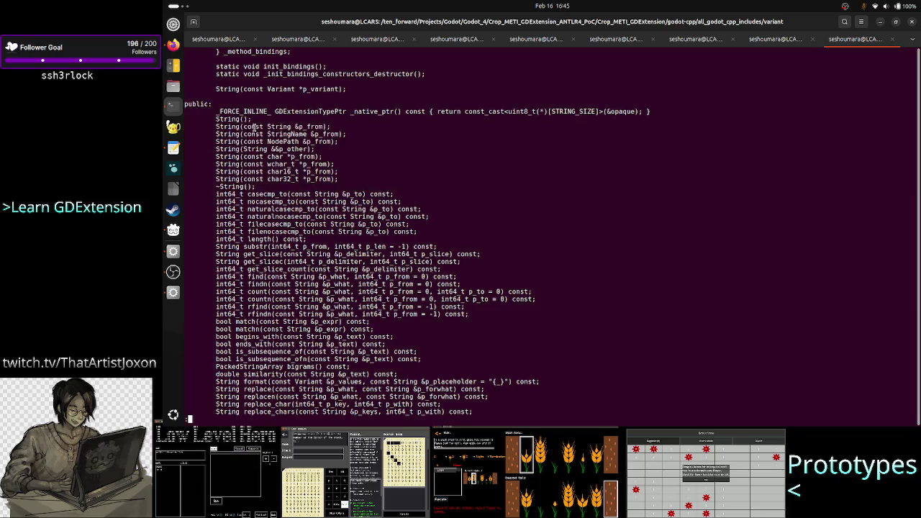
{"action": "mouse_move", "coordinate": [255, 126]}
{"action": "left_mouse_down"}
{"action": "mouse_move", "coordinate": [311, 136]}
{"action": "mouse_move", "coordinate": [288, 166]}
{"action": "mouse_move", "coordinate": [295, 142]}
{"action": "mouse_move", "coordinate": [264, 150]}
{"action": "mouse_move", "coordinate": [291, 166]}
{"action": "mouse_move", "coordinate": [319, 158]}
{"action": "mouse_move", "coordinate": [292, 166]}
{"action": "mouse_move", "coordinate": [295, 180]}
{"action": "left_mouse_up"}
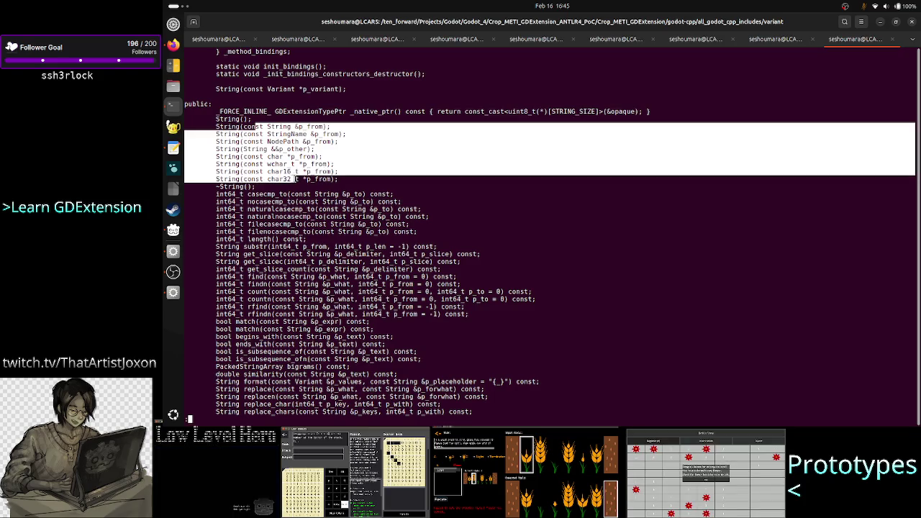
{"action": "left_click", "coordinate": [297, 216]}
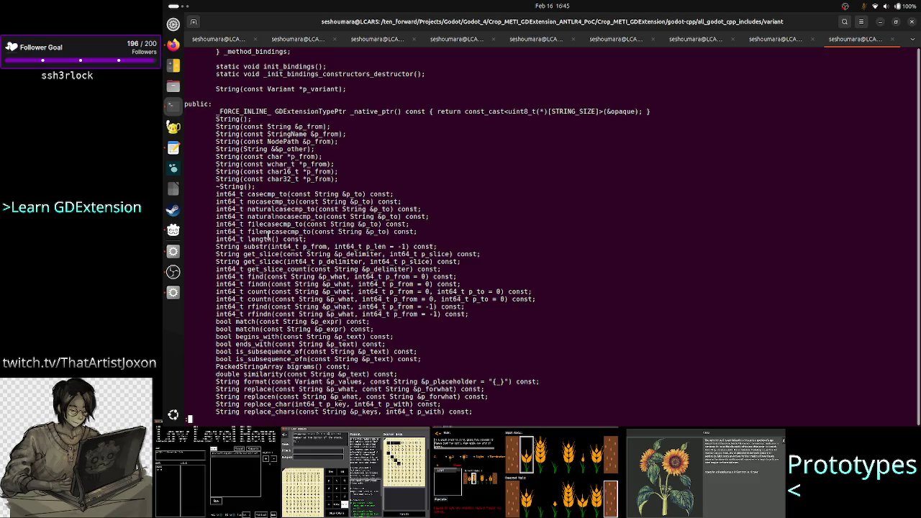
{"action": "scroll", "coordinate": [265, 254], "scroll_direction": "down", "scroll_amount": 5}
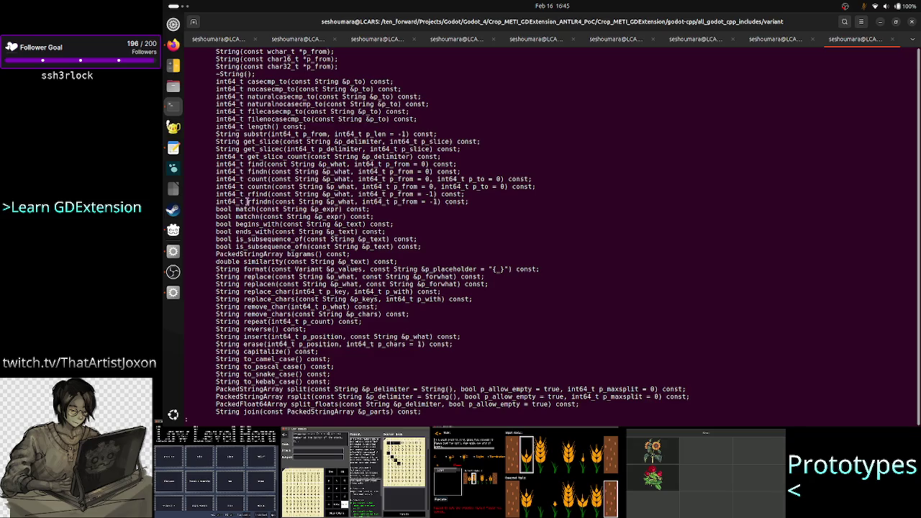
{"action": "scroll", "coordinate": [251, 231], "scroll_direction": "down", "scroll_amount": 3}
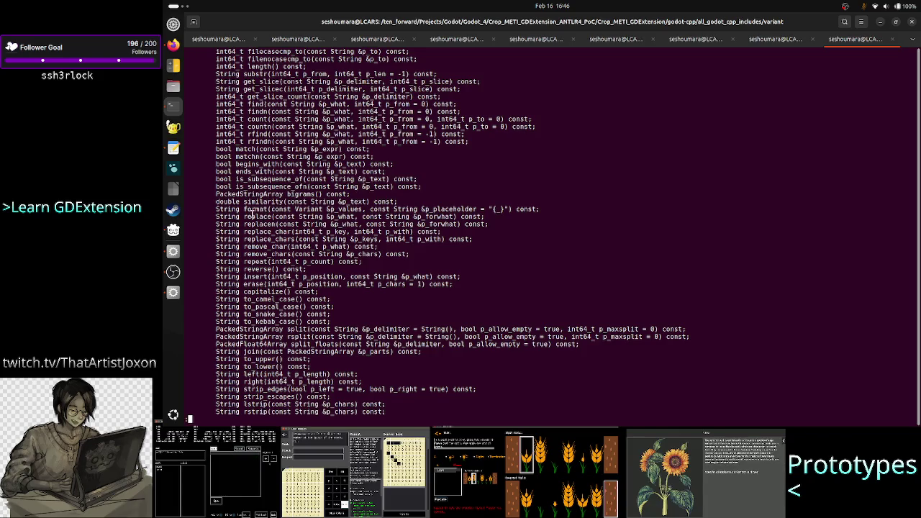
- Highlight the format method in string.hpp and scroll on through the String methods
{"action": "triple_click", "coordinate": [254, 210]}
{"action": "double_click", "coordinate": [254, 209]}
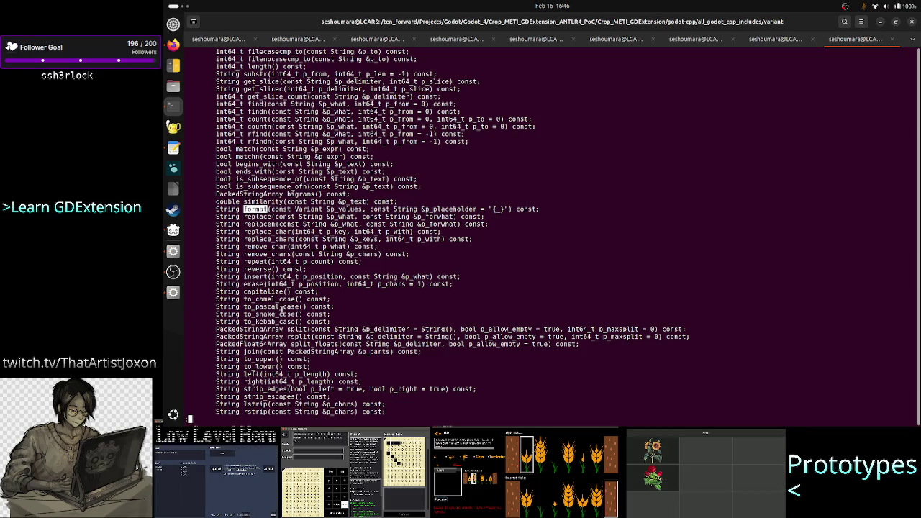
{"action": "scroll", "coordinate": [288, 325], "scroll_direction": "down", "scroll_amount": 4}
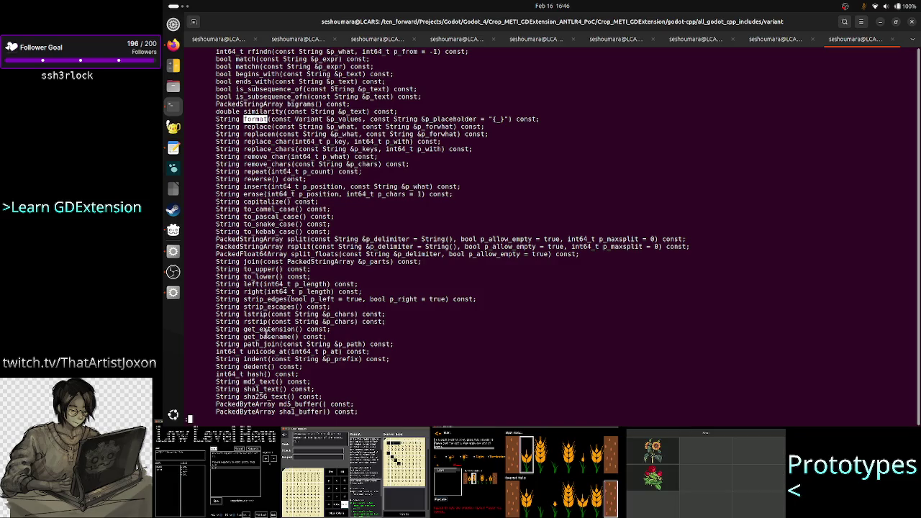
{"action": "scroll", "coordinate": [273, 345], "scroll_direction": "down", "scroll_amount": 2}
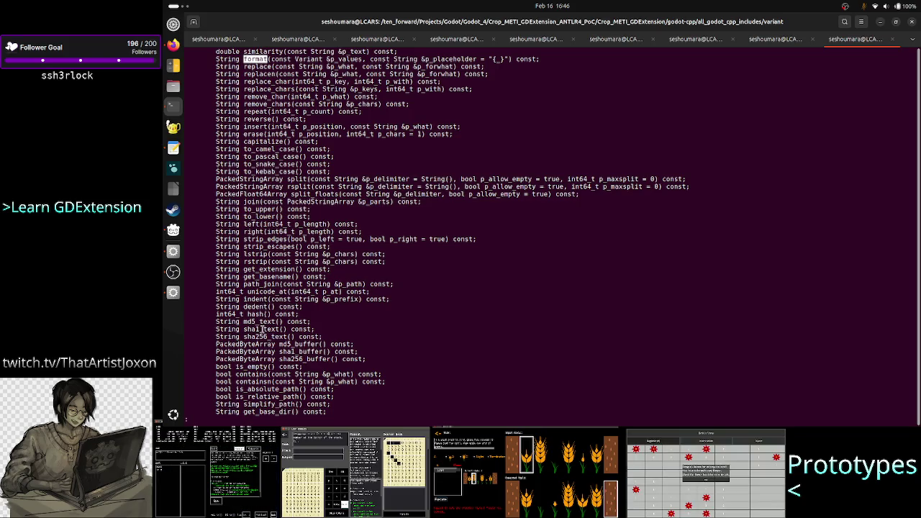
{"action": "scroll", "coordinate": [288, 335], "scroll_direction": "down", "scroll_amount": 5}
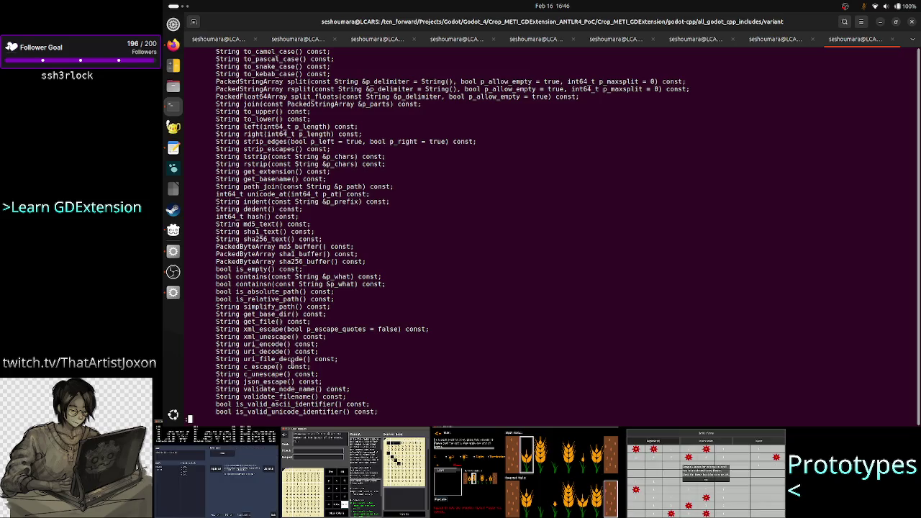
{"action": "scroll", "coordinate": [279, 351], "scroll_direction": "down", "scroll_amount": 2}
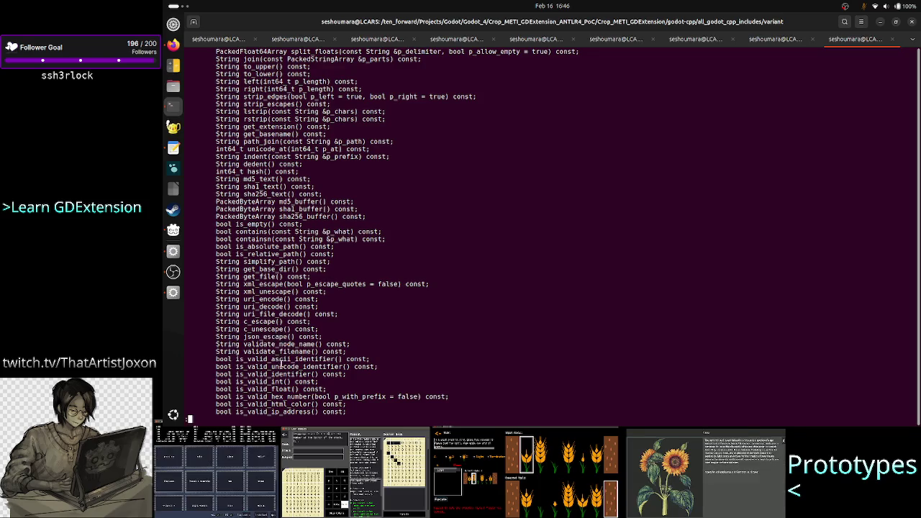
{"action": "scroll", "coordinate": [279, 358], "scroll_direction": "down", "scroll_amount": 8}
{"action": "scroll", "coordinate": [266, 321], "scroll_direction": "down", "scroll_amount": 2}
{"action": "scroll", "coordinate": [266, 322], "scroll_direction": "down", "scroll_amount": 3}
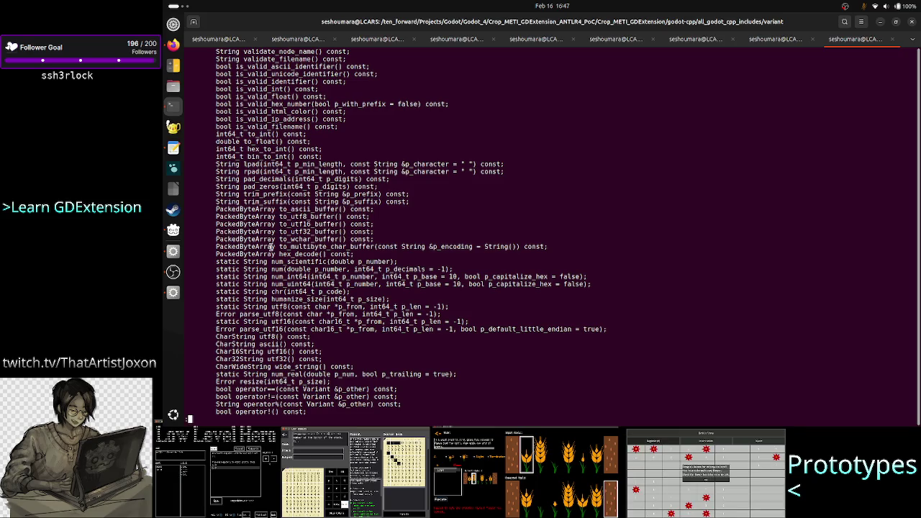
{"action": "scroll", "coordinate": [277, 278], "scroll_direction": "down", "scroll_amount": 2}
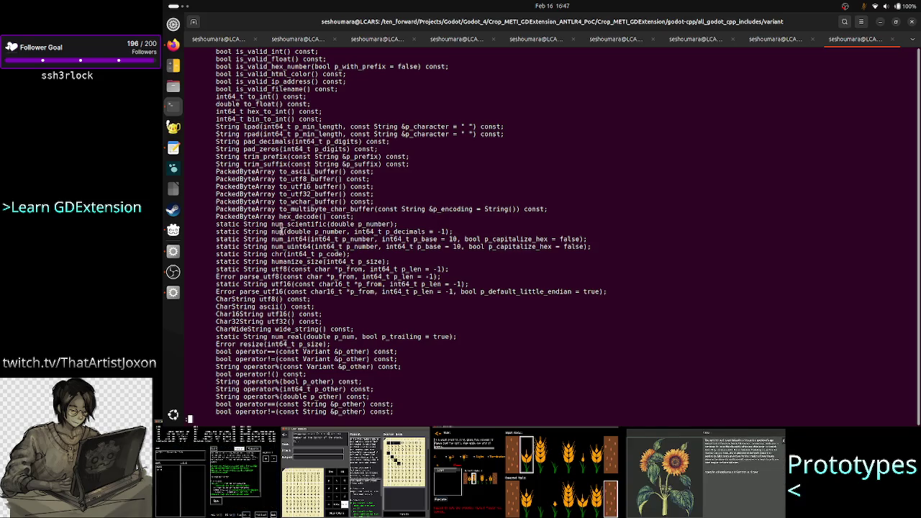
- Inspect num_scientific and num's parameters, including p_decimals default -1, then mark chr(int64_t p_code)
{"action": "left_click_drag", "start_coordinate": [279, 231], "coordinate": [303, 232]}
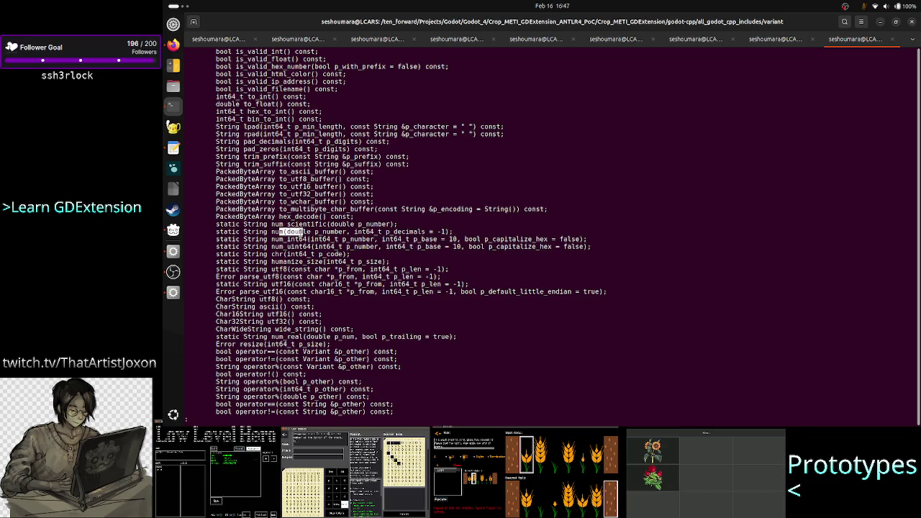
{"action": "left_click", "coordinate": [301, 233]}
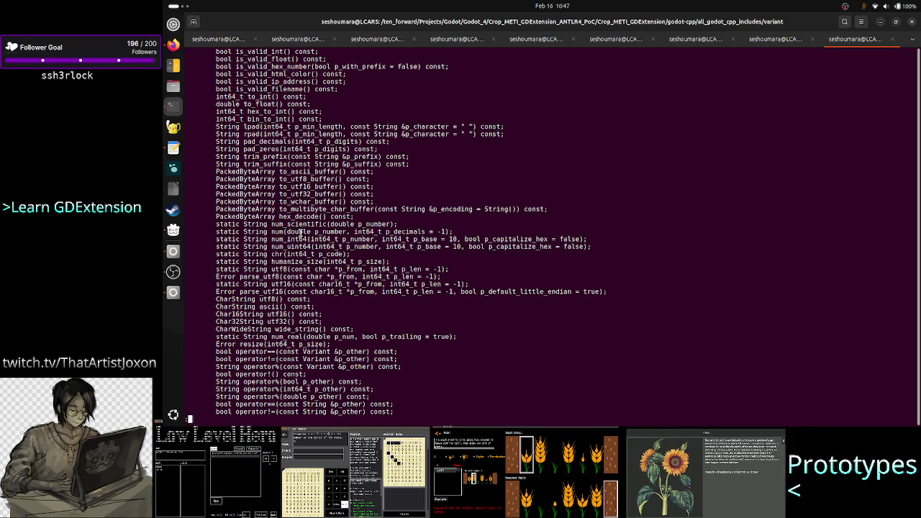
{"action": "double_click", "coordinate": [371, 225]}
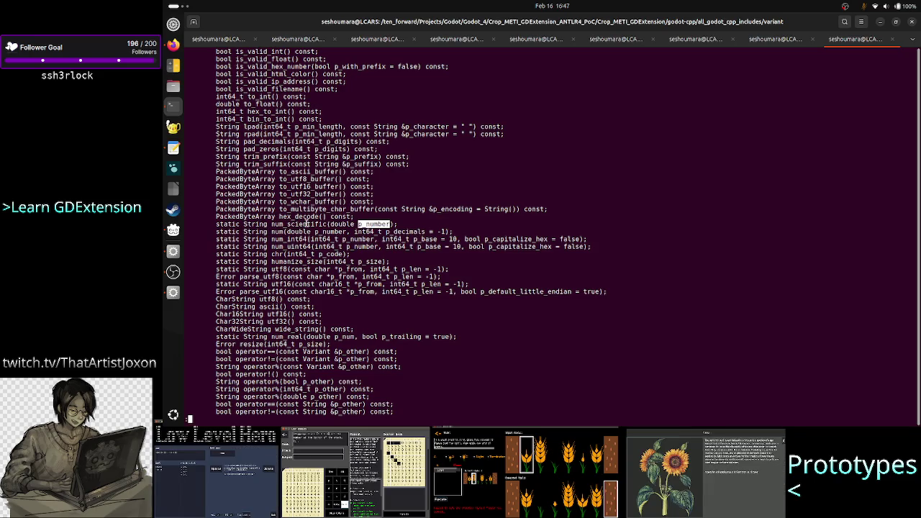
{"action": "double_click", "coordinate": [298, 224]}
{"action": "left_click_drag", "start_coordinate": [294, 232], "coordinate": [351, 232]}
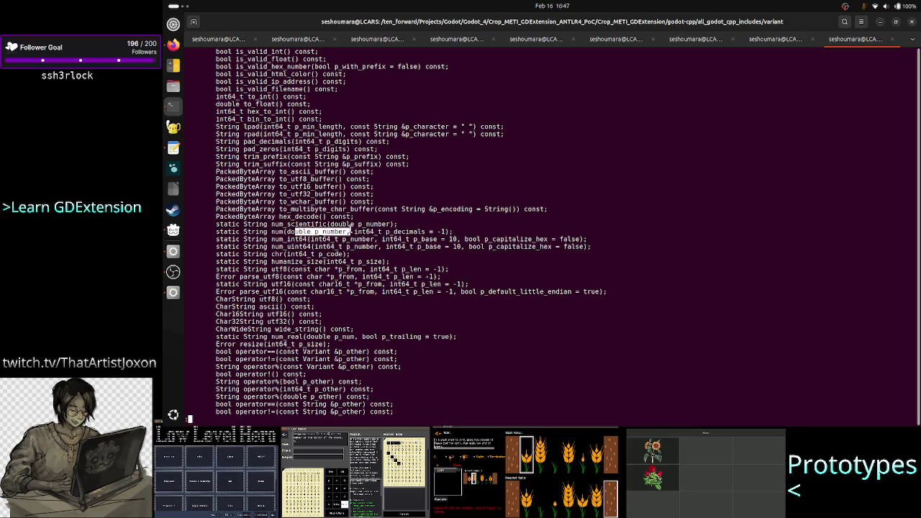
{"action": "left_click_drag", "start_coordinate": [415, 231], "coordinate": [449, 232]}
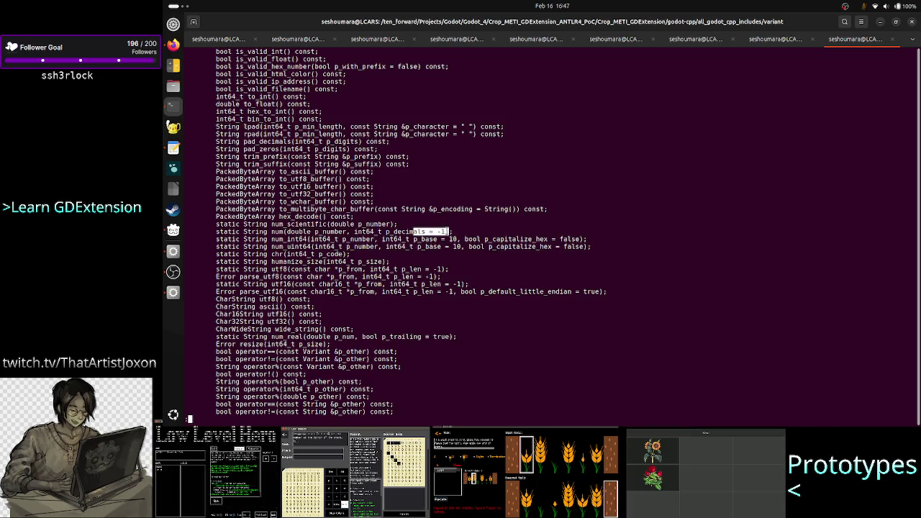
{"action": "double_click", "coordinate": [255, 231]}
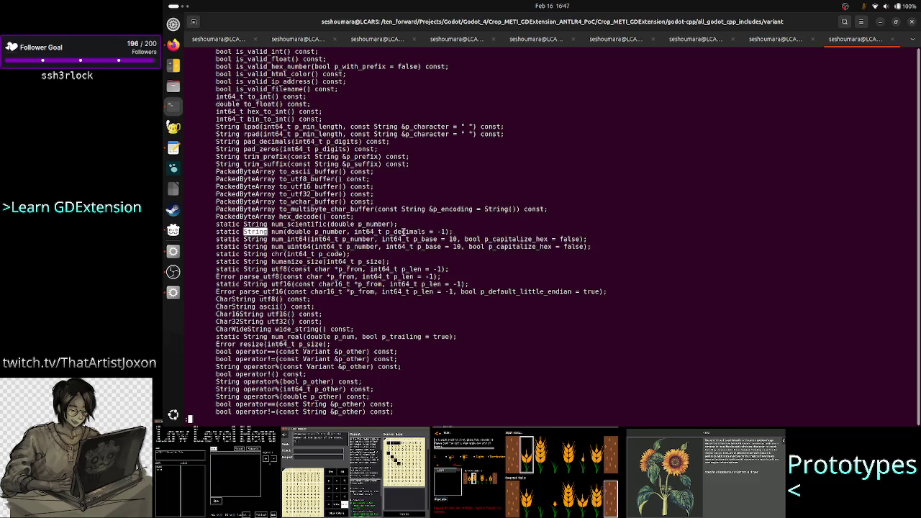
{"action": "left_click_drag", "start_coordinate": [420, 232], "coordinate": [446, 232]}
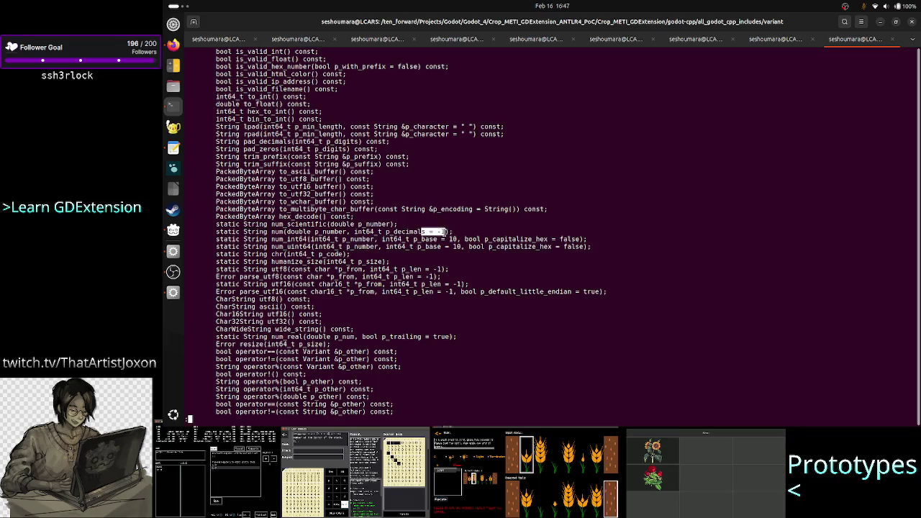
{"action": "left_click_drag", "start_coordinate": [279, 232], "coordinate": [374, 231]}
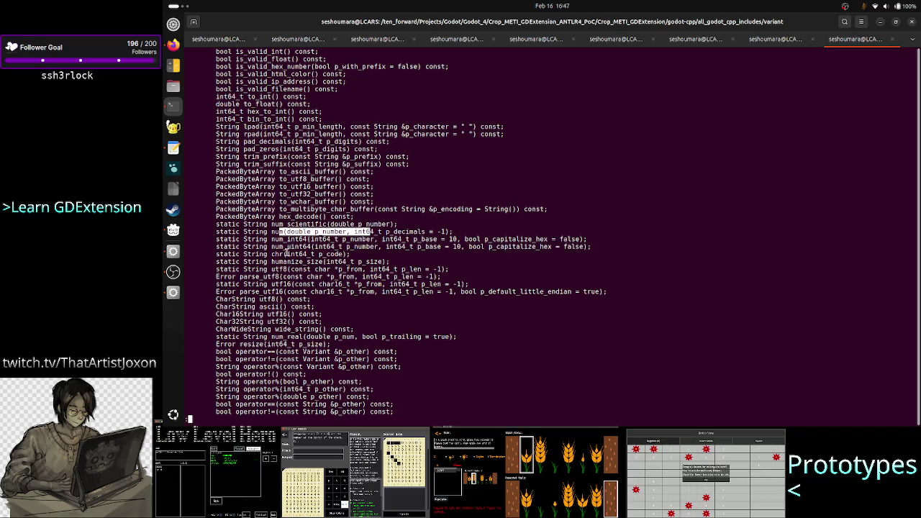
{"action": "left_click", "coordinate": [287, 252]}
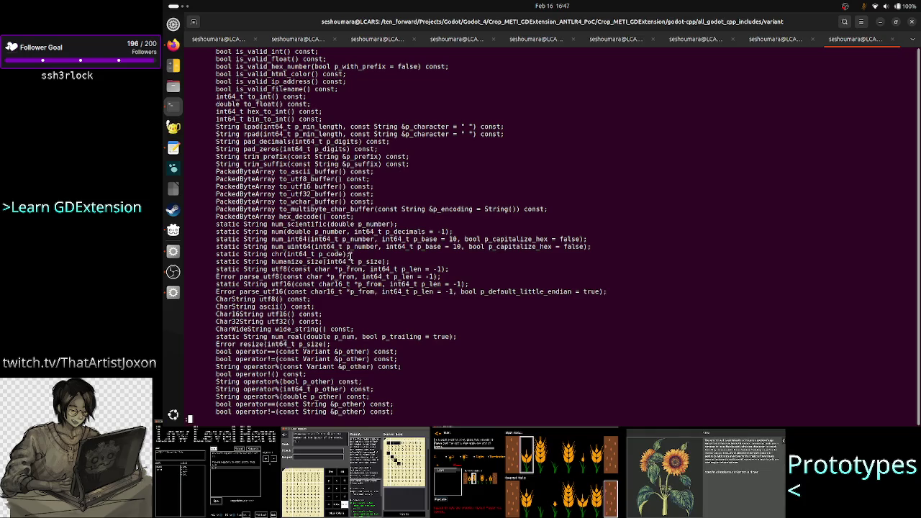
{"action": "left_click_drag", "start_coordinate": [351, 255], "coordinate": [275, 255]}
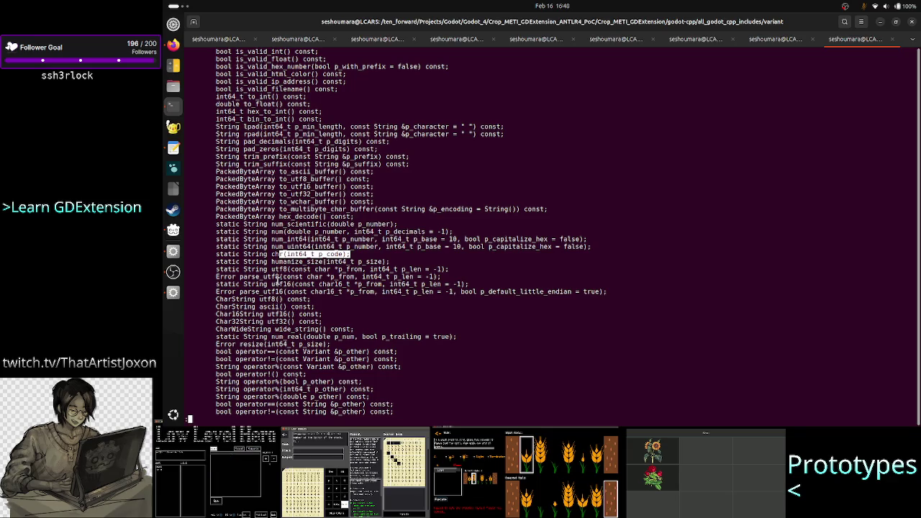
- Extend the chr highlight and scroll to string.hpp's end, where itos, uitos and rtos appear
{"action": "scroll", "coordinate": [303, 290], "scroll_direction": "down", "scroll_amount": 1}
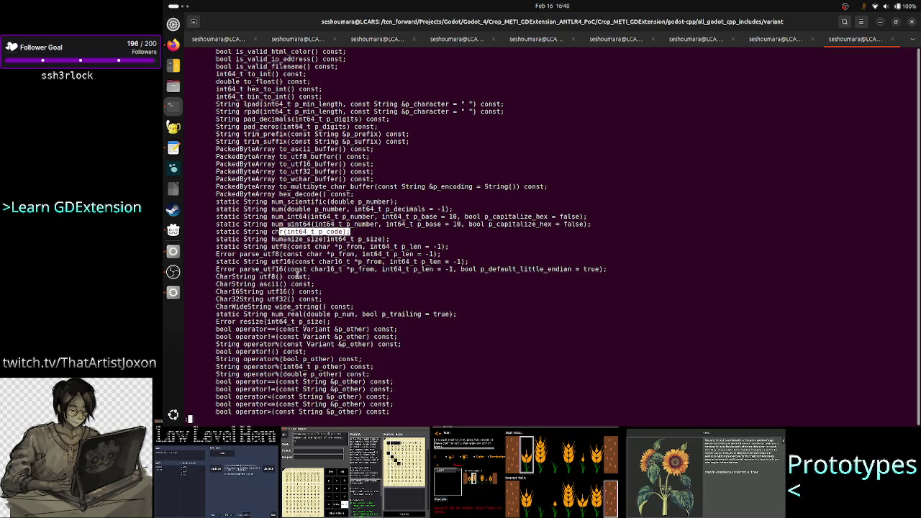
{"action": "left_click_drag", "start_coordinate": [318, 232], "coordinate": [216, 233]}
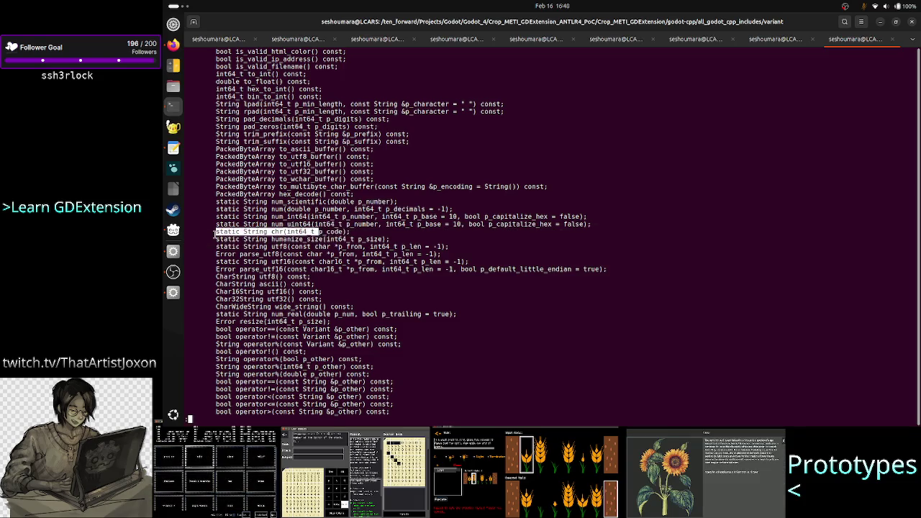
{"action": "scroll", "coordinate": [279, 280], "scroll_direction": "down", "scroll_amount": 1}
{"action": "scroll", "coordinate": [280, 285], "scroll_direction": "down", "scroll_amount": 5}
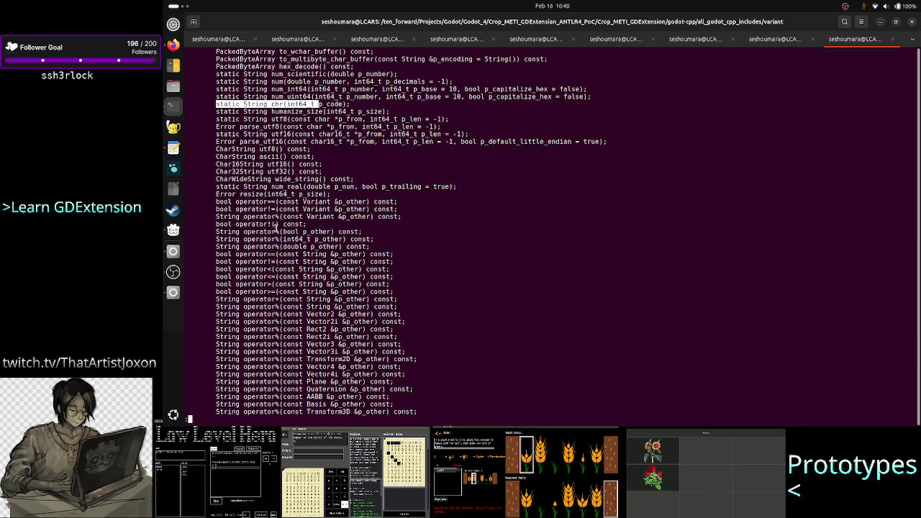
{"action": "scroll", "coordinate": [279, 276], "scroll_direction": "down", "scroll_amount": 5}
{"action": "scroll", "coordinate": [279, 276], "scroll_direction": "down", "scroll_amount": 10}
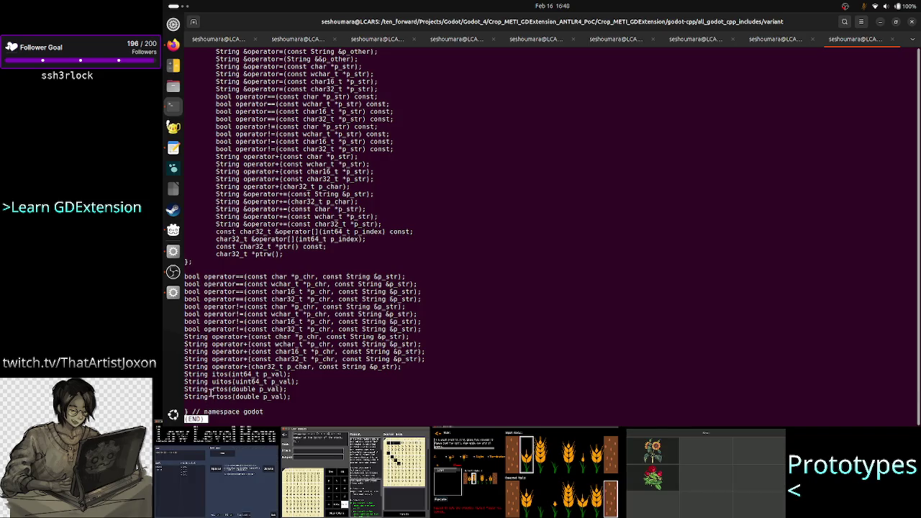
- Check the itos(int64_t p_val) declaration, then return to the Vim tab editing Tape.cpp
{"action": "left_click_drag", "start_coordinate": [211, 395], "coordinate": [222, 390]}
{"action": "left_click", "coordinate": [222, 389]}
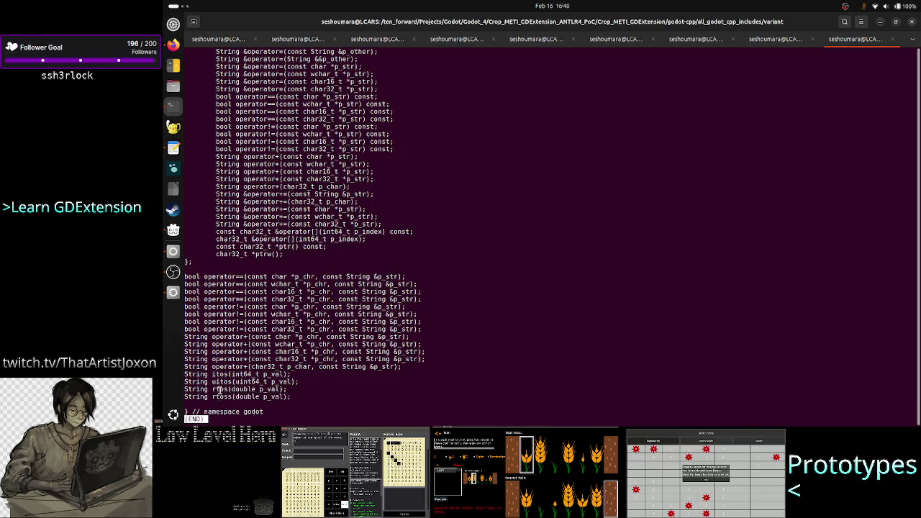
{"action": "double_click", "coordinate": [219, 376]}
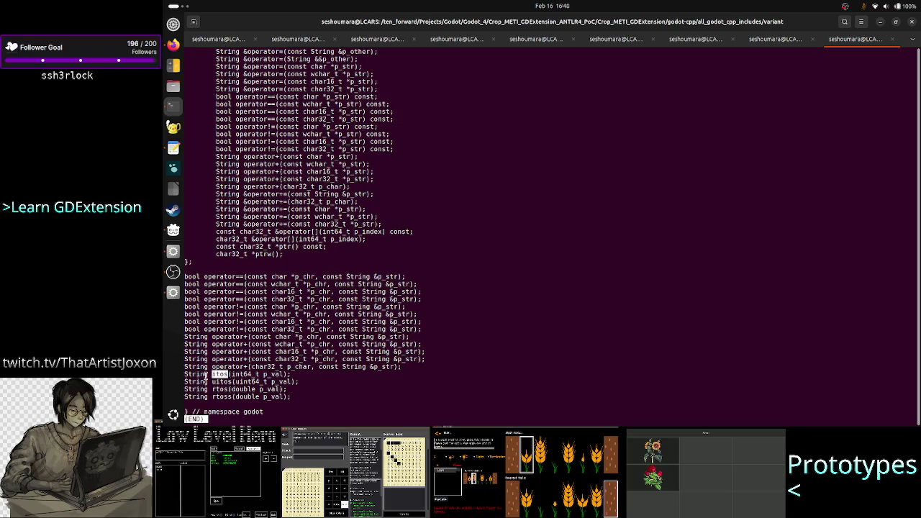
{"action": "double_click", "coordinate": [247, 375]}
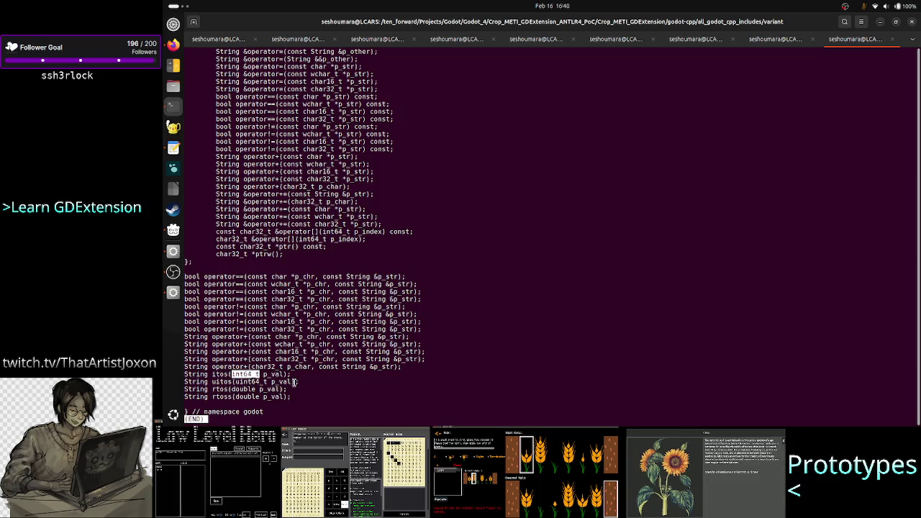
{"action": "double_click", "coordinate": [277, 375]}
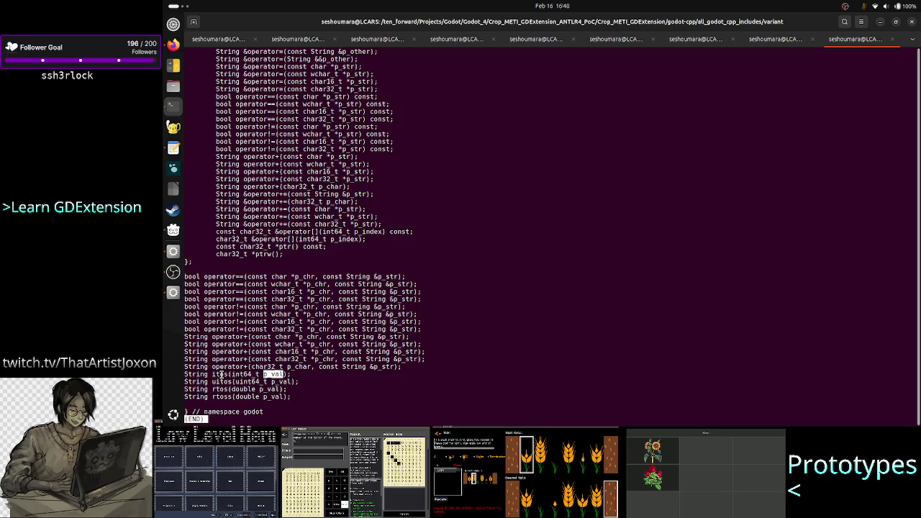
{"action": "left_click", "coordinate": [304, 42]}
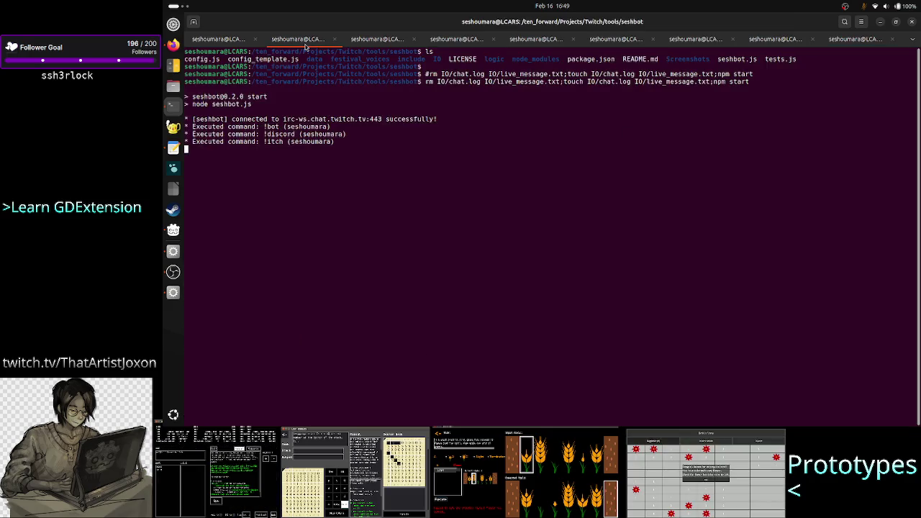
{"action": "left_click", "coordinate": [446, 42]}
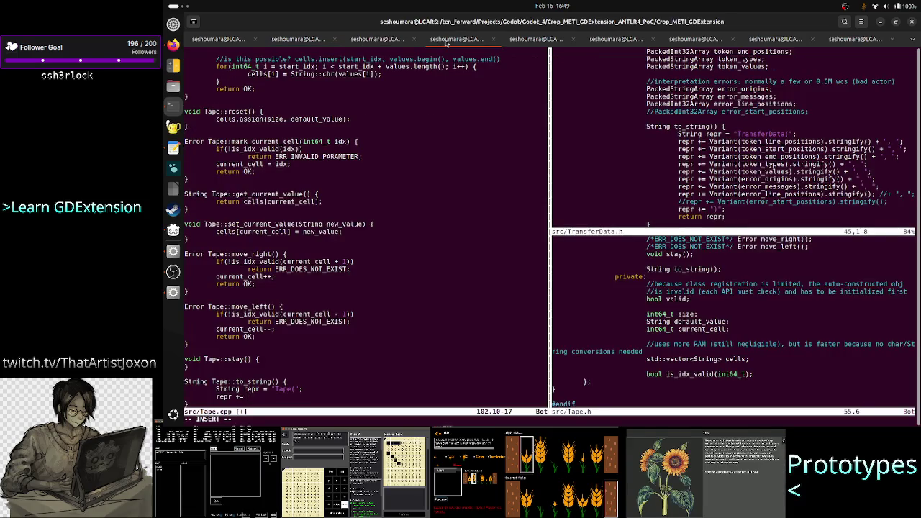
- Compare the size member's int64_t type against the itos declaration in the String header
{"action": "double_click", "coordinate": [664, 313]}
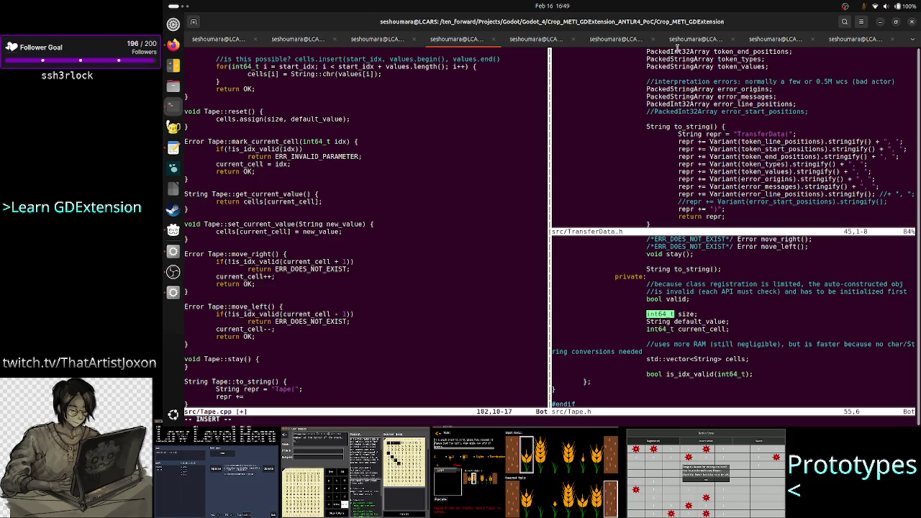
{"action": "left_click", "coordinate": [851, 39]}
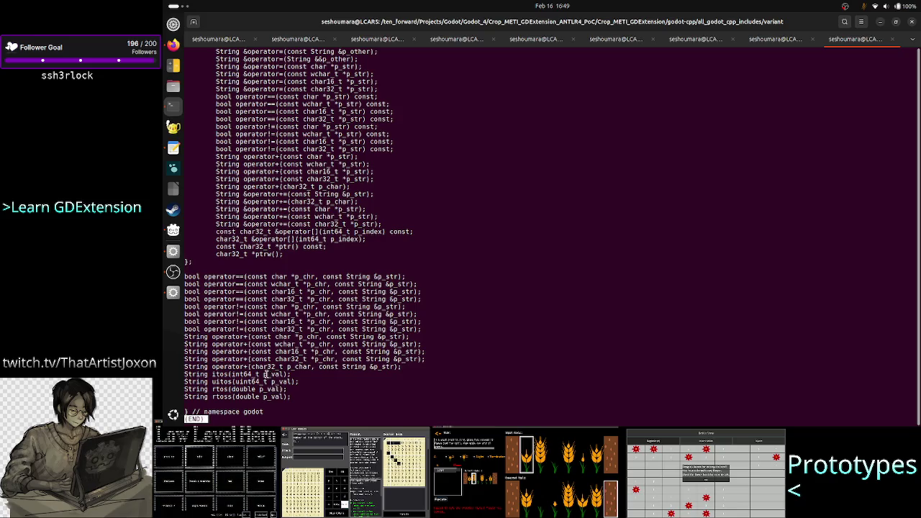
{"action": "double_click", "coordinate": [218, 375]}
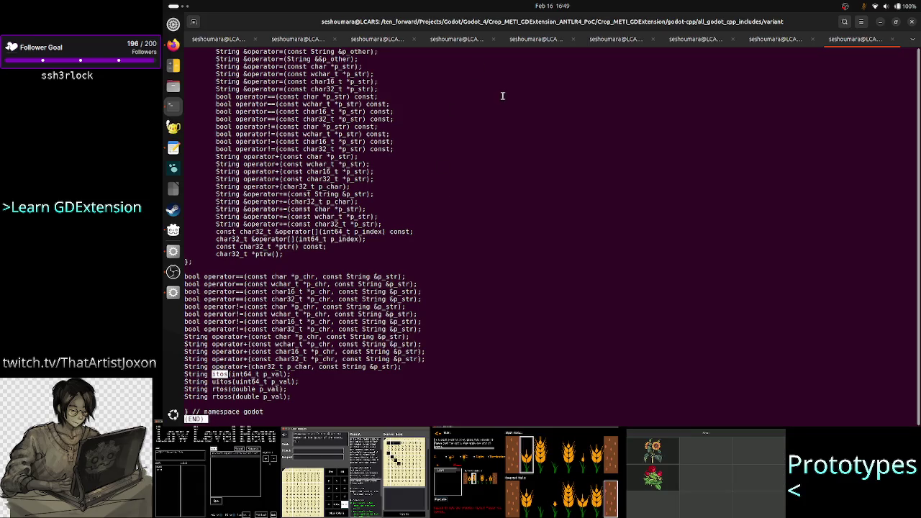
{"action": "left_click", "coordinate": [459, 39]}
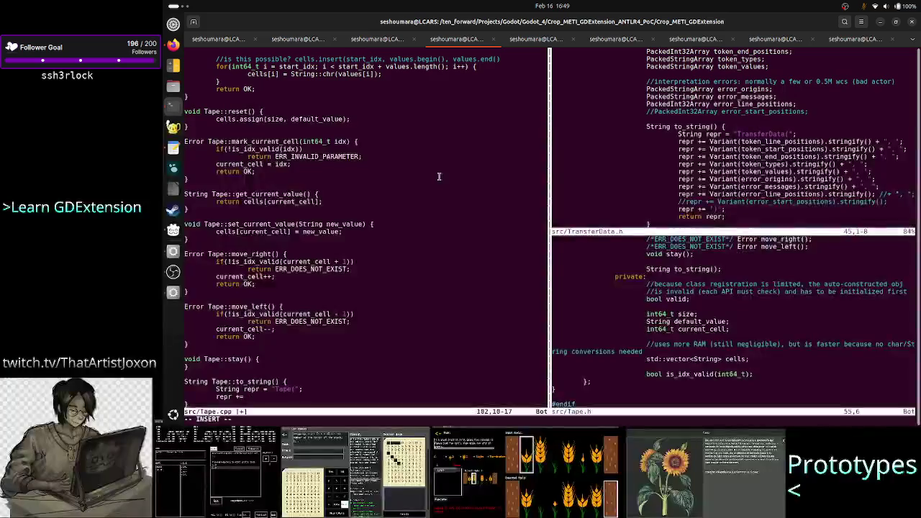
- In Tape::to_string, append itos(size) plus a comma separator string and close the method with a brace
{"action": "type", "text": "itos(size)"}
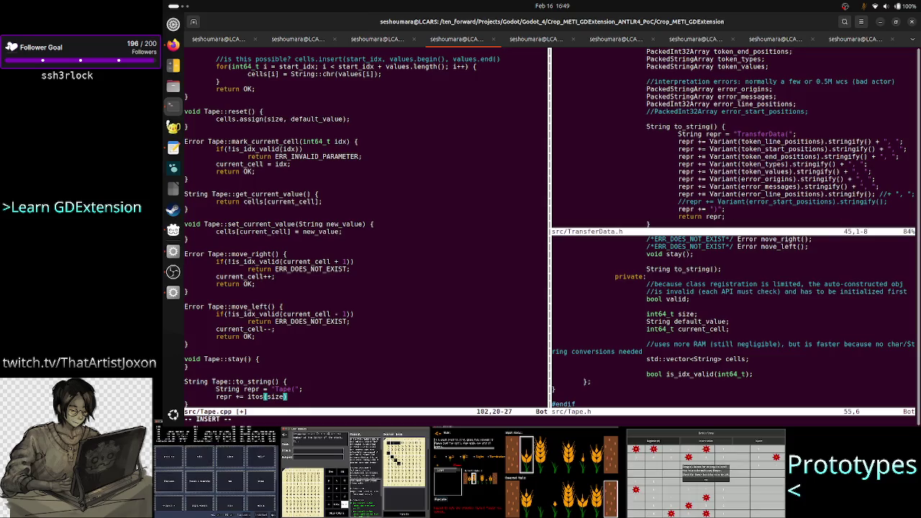
{"action": "type", "text": " ++"}
{"action": "key", "text": "BackSpace"}
{"action": "type", "text": "\"\""}
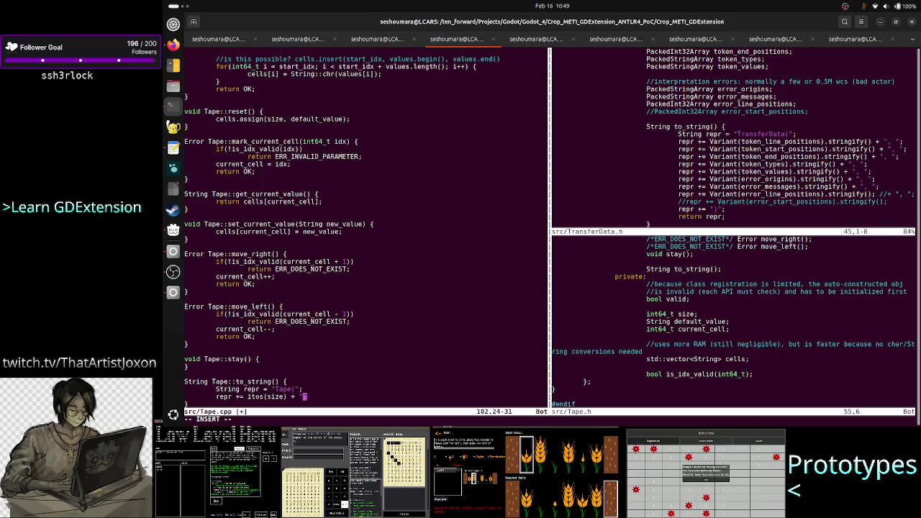
{"action": "type", "text": ", \";"}
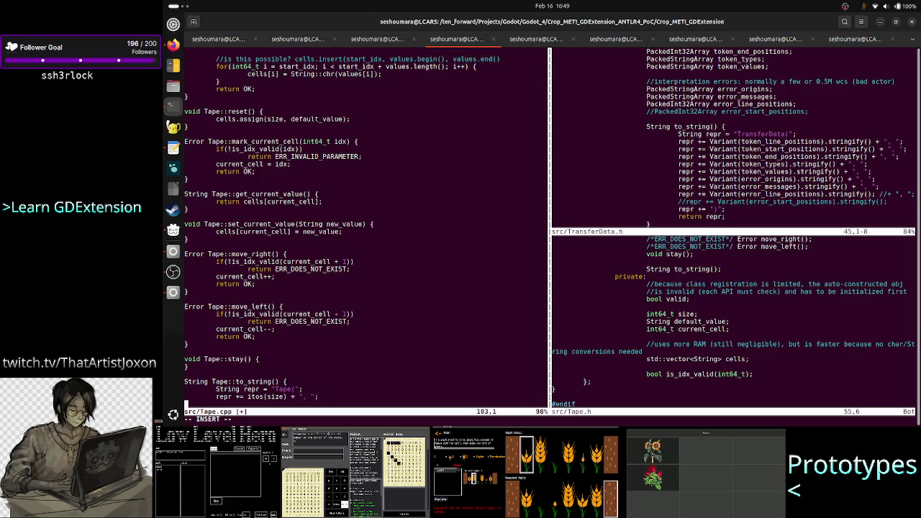
{"action": "key", "text": "Return"}
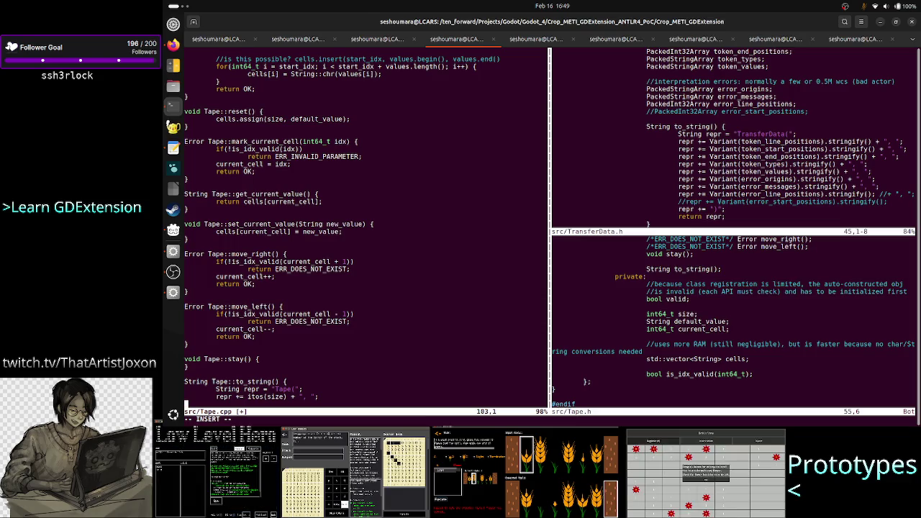
{"action": "scroll", "coordinate": [366, 230], "scroll_direction": "down", "scroll_amount": 1}
{"action": "key", "text": "Tab"}
{"action": "key", "text": "Return"}
{"action": "type", "text": "}"}
{"action": "key", "text": "Up"}
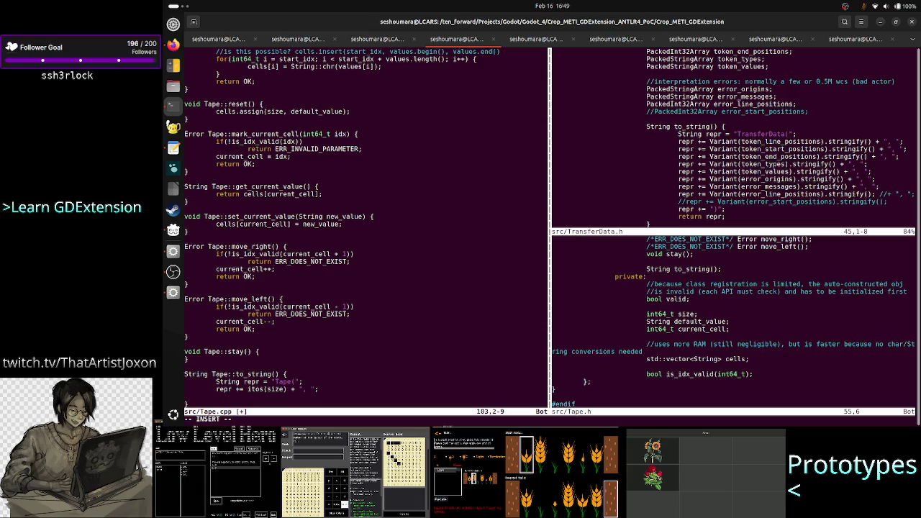
{"action": "type", "text": "r"}
{"action": "key", "text": "BackSpace"}
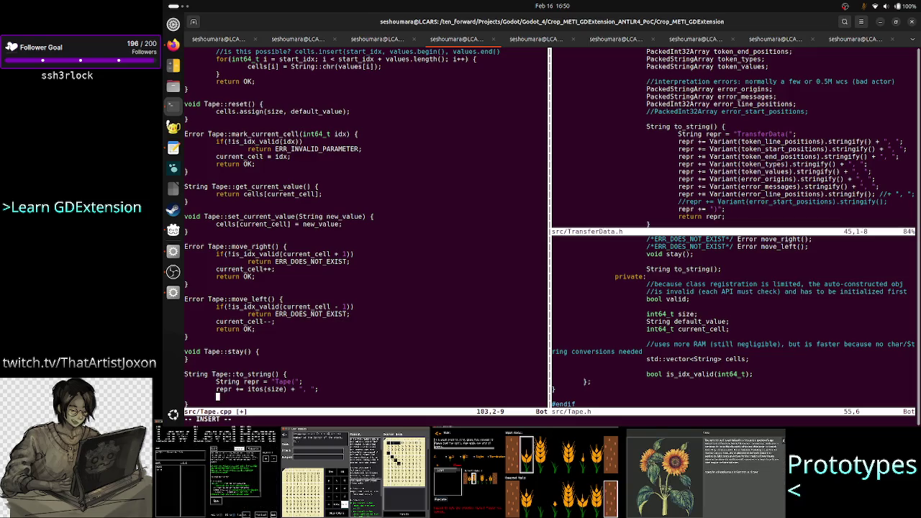
{"action": "left_click", "coordinate": [529, 42]}
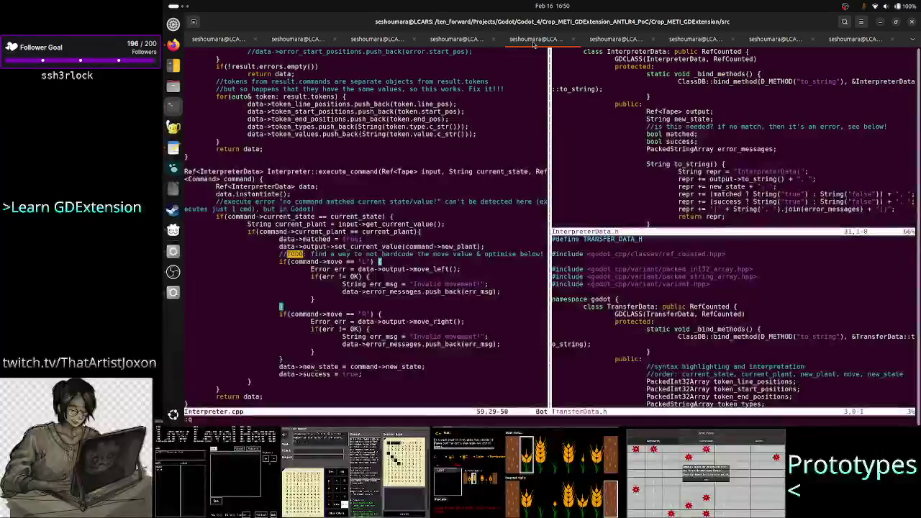
- In the Crop_METI source shell, mark the antlr4 path, list the source files, then switch to Firefox
{"action": "left_click", "coordinate": [609, 41]}
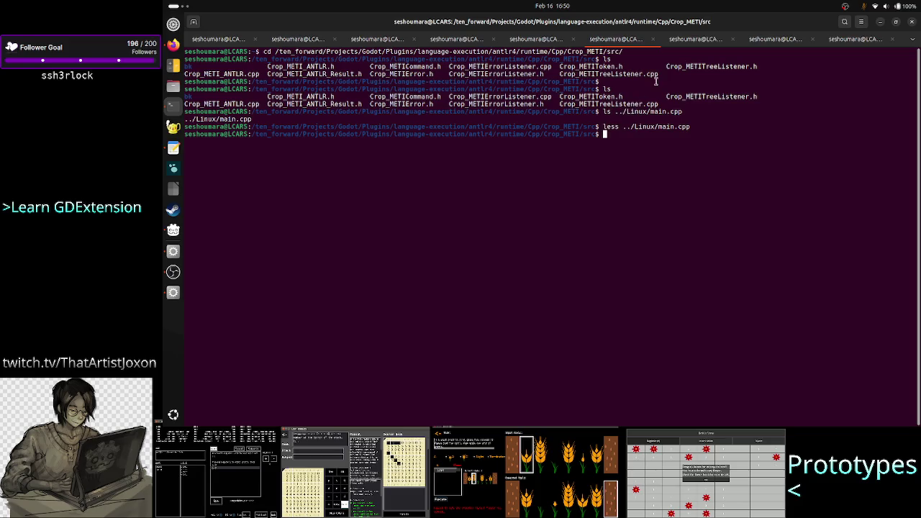
{"action": "left_click_drag", "start_coordinate": [468, 132], "coordinate": [491, 132]}
{"action": "left_click", "coordinate": [480, 142]}
{"action": "mouse_move", "coordinate": [468, 133]}
{"action": "left_mouse_down"}
{"action": "mouse_move", "coordinate": [495, 128]}
{"action": "mouse_move", "coordinate": [491, 135]}
{"action": "left_mouse_up"}
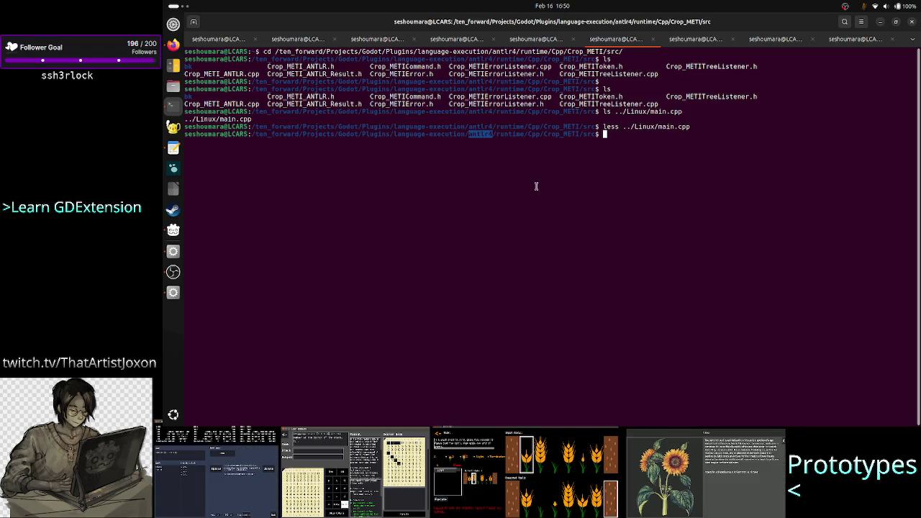
{"action": "left_click", "coordinate": [568, 160]}
{"action": "type", "text": "ls"}
{"action": "key", "text": "Return"}
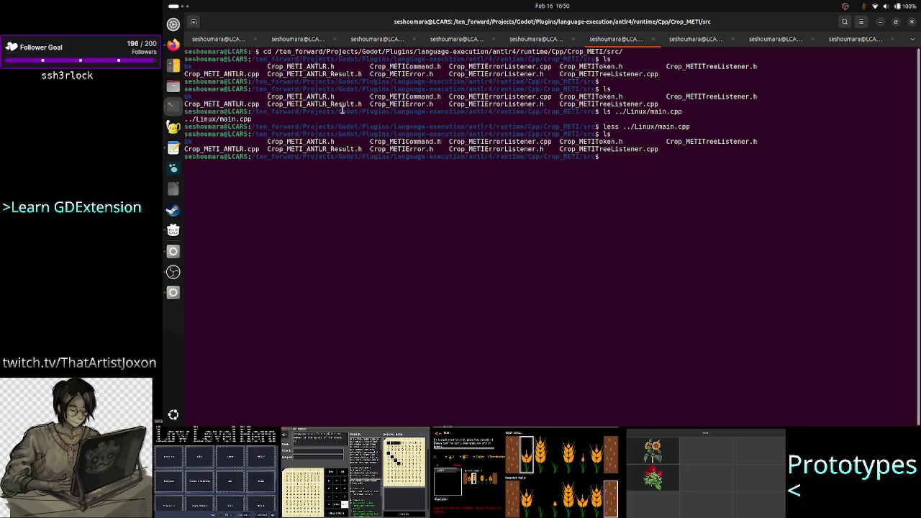
{"action": "mouse_move", "coordinate": [206, 141]}
{"action": "left_mouse_down"}
{"action": "mouse_move", "coordinate": [381, 149]}
{"action": "mouse_move", "coordinate": [423, 141]}
{"action": "mouse_move", "coordinate": [563, 156]}
{"action": "mouse_move", "coordinate": [611, 144]}
{"action": "mouse_move", "coordinate": [660, 149]}
{"action": "left_mouse_up"}
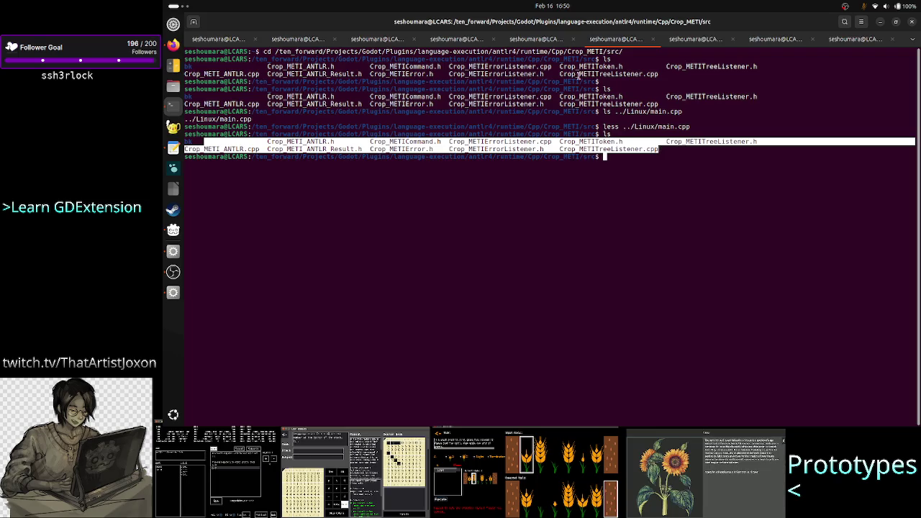
{"action": "left_click", "coordinate": [539, 46]}
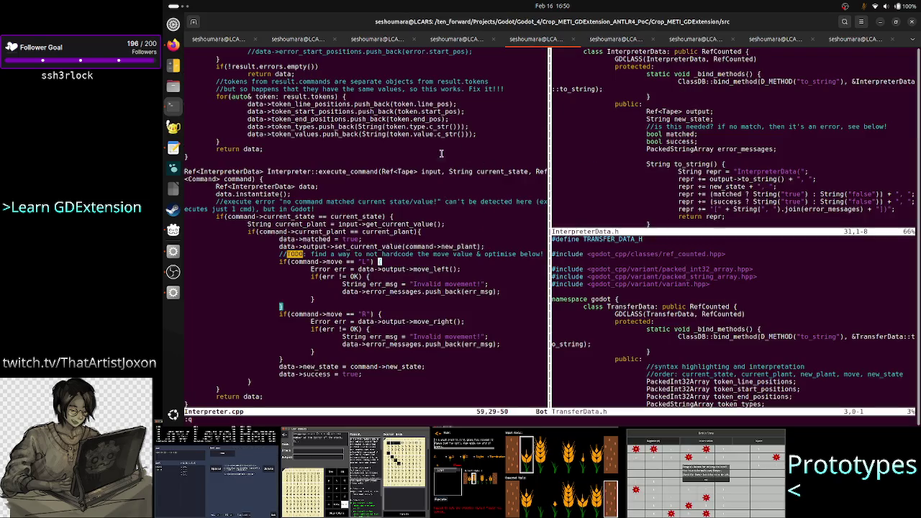
{"action": "key", "text": "alt+Tab"}
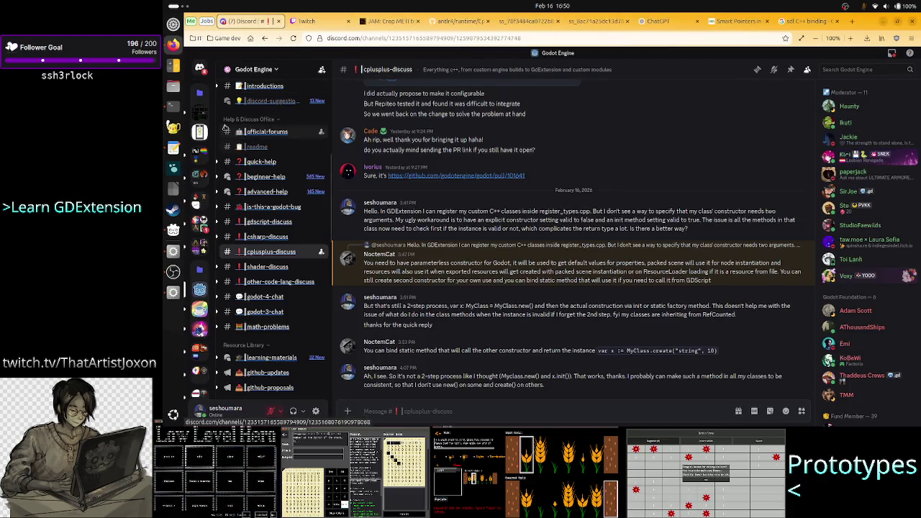
- View the week 8 schedule image in Low Level Hero's #streaming channel, then return to the terminal
{"action": "left_click", "coordinate": [205, 111]}
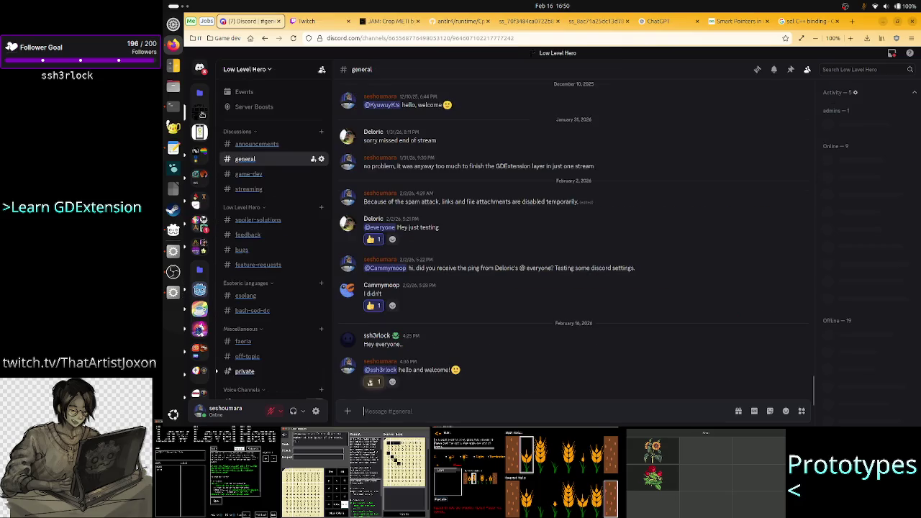
{"action": "left_click", "coordinate": [248, 188]}
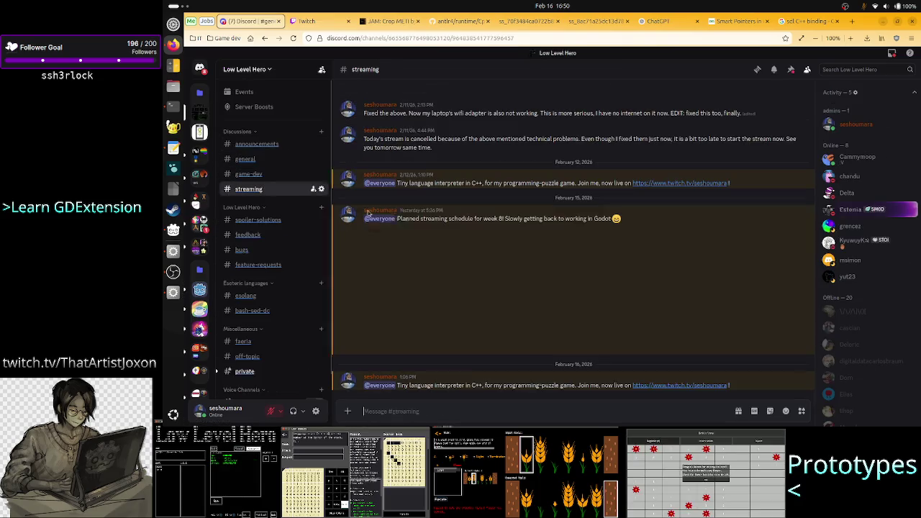
{"action": "left_click", "coordinate": [436, 234]}
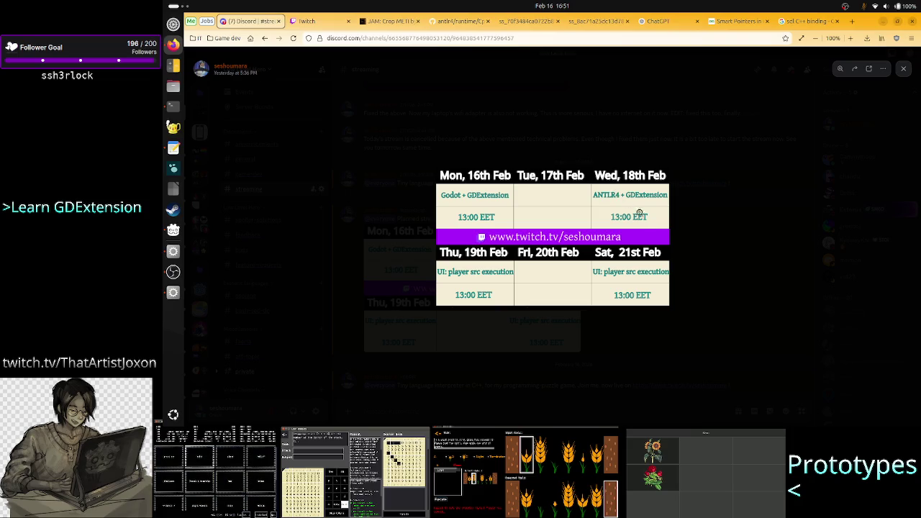
{"action": "left_click", "coordinate": [699, 349]}
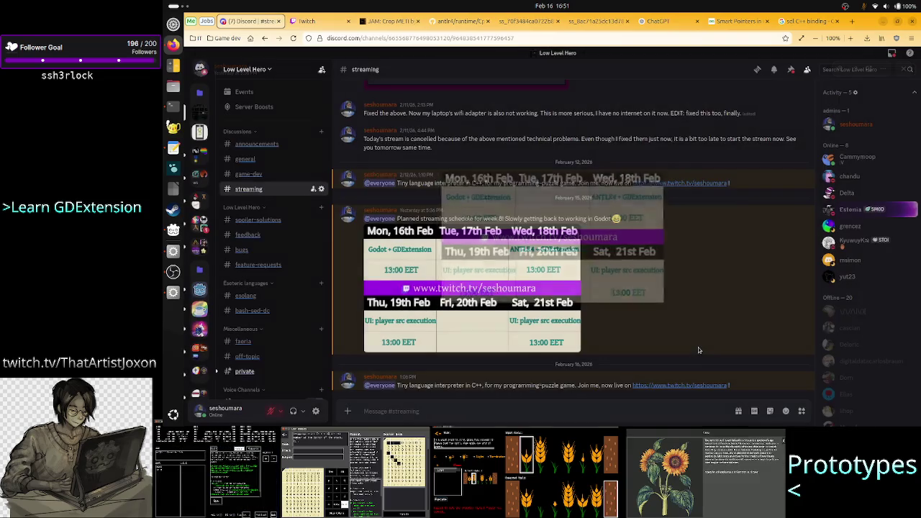
{"action": "left_click", "coordinate": [173, 106]}
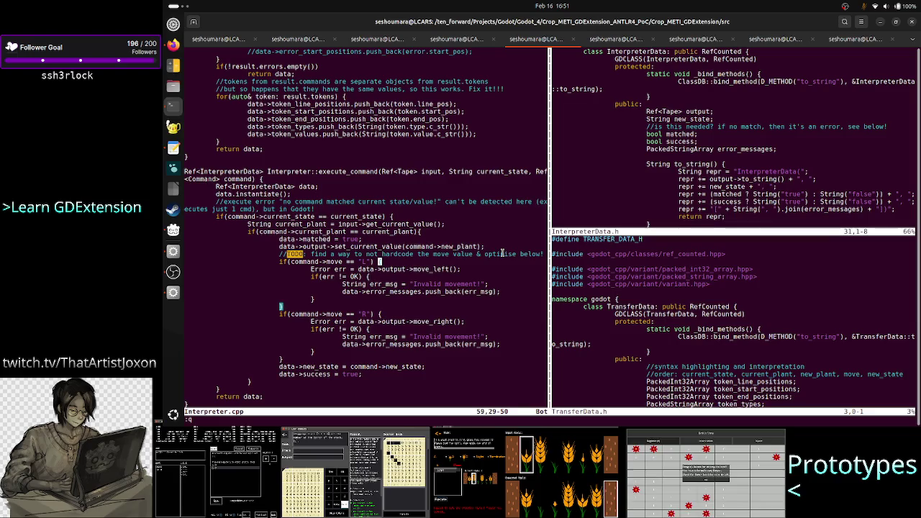